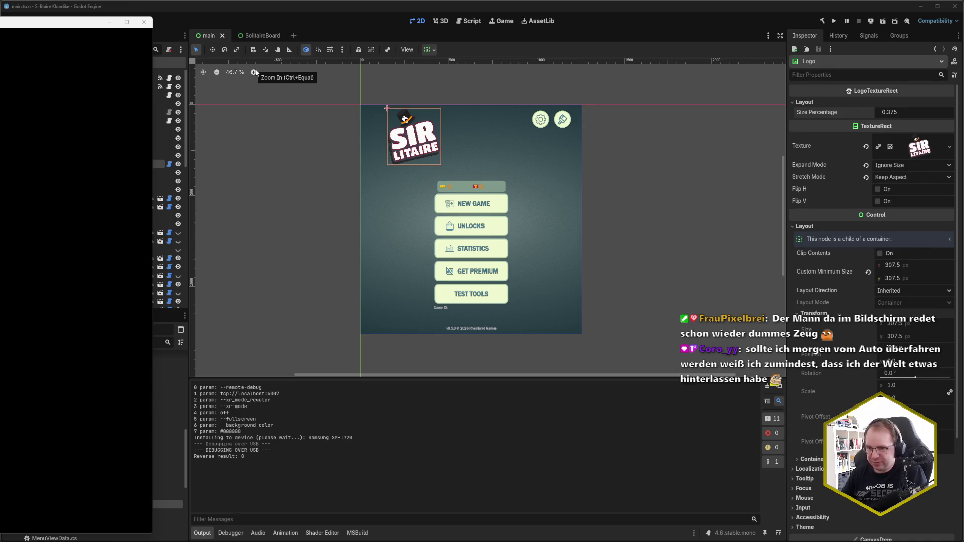
# Drag the SM-T720 mirror window to mid-screen to show the main menu's Sir Litaire logo
pyautogui.moveTo(49, 29)
pyautogui.mouseDown()
pyautogui.moveTo(397, 16)
pyautogui.moveTo(562, 29)
pyautogui.moveTo(696, 23)
pyautogui.mouseUp()
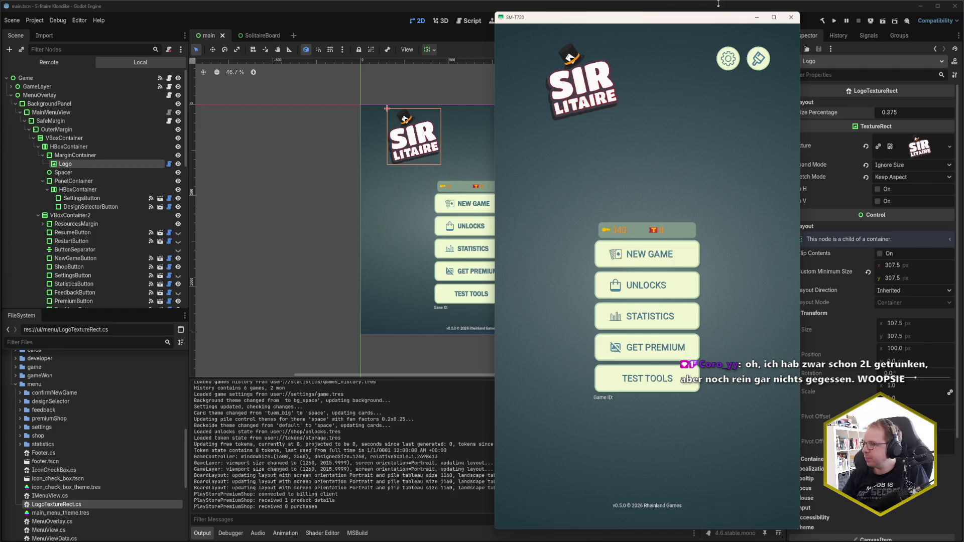
# Close the tablet mirror and open LogoTextureRect.cs from the FileSystem dock
pyautogui.click(792, 17)
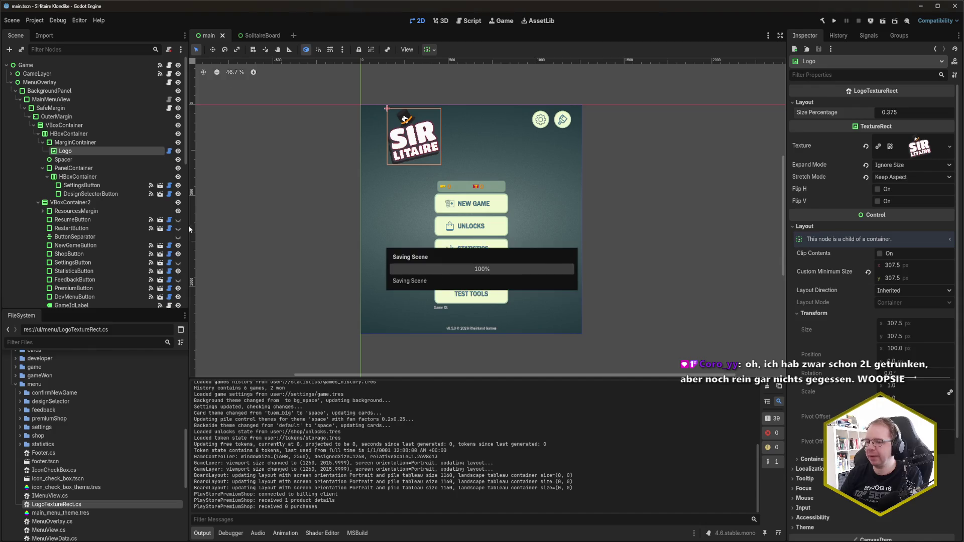
pyautogui.doubleClick(56, 504)
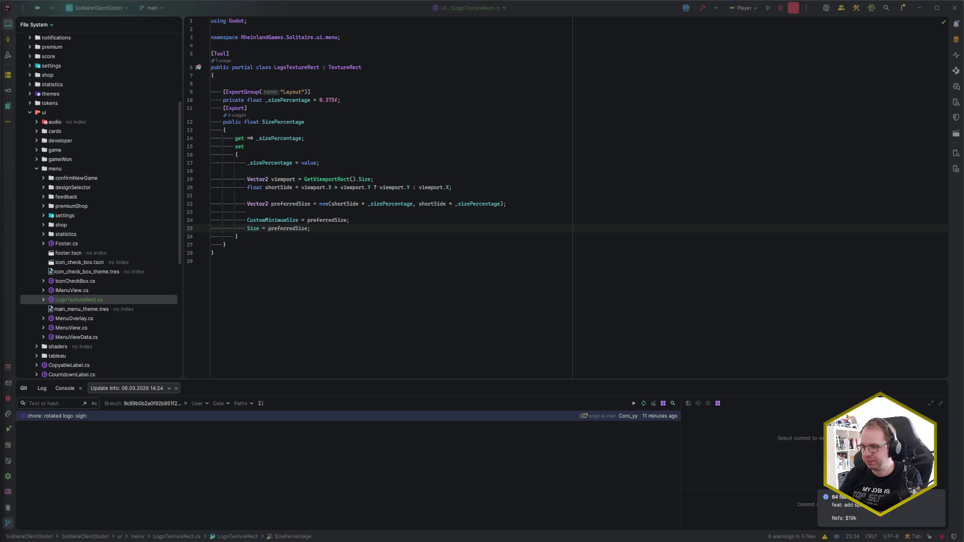
# Extract the sizing code on lines 19–25 into a new method named UpdateLayout
pyautogui.click(320, 228)
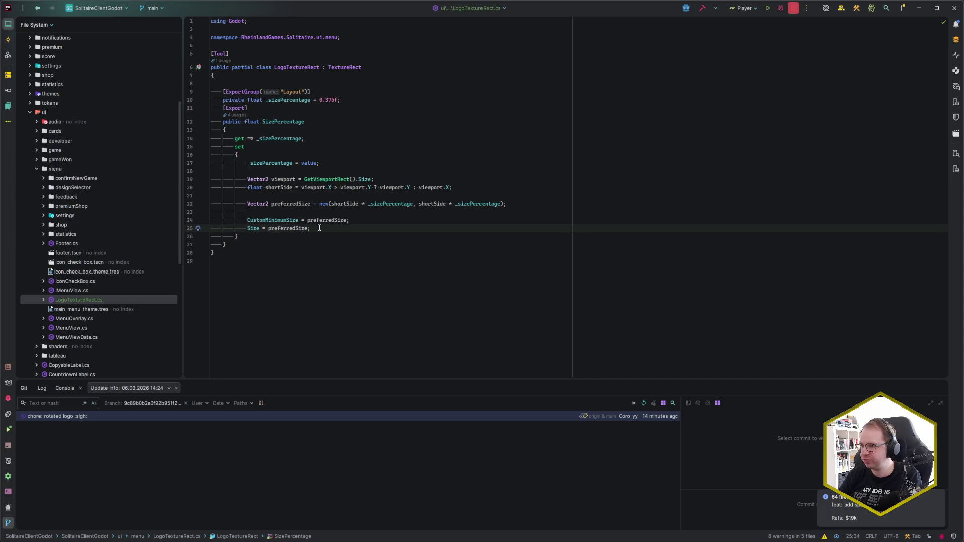
pyautogui.hotkey('shift', 'Up')
pyautogui.hotkey('shift', 'Up')
pyautogui.hotkey('shift', 'Up')
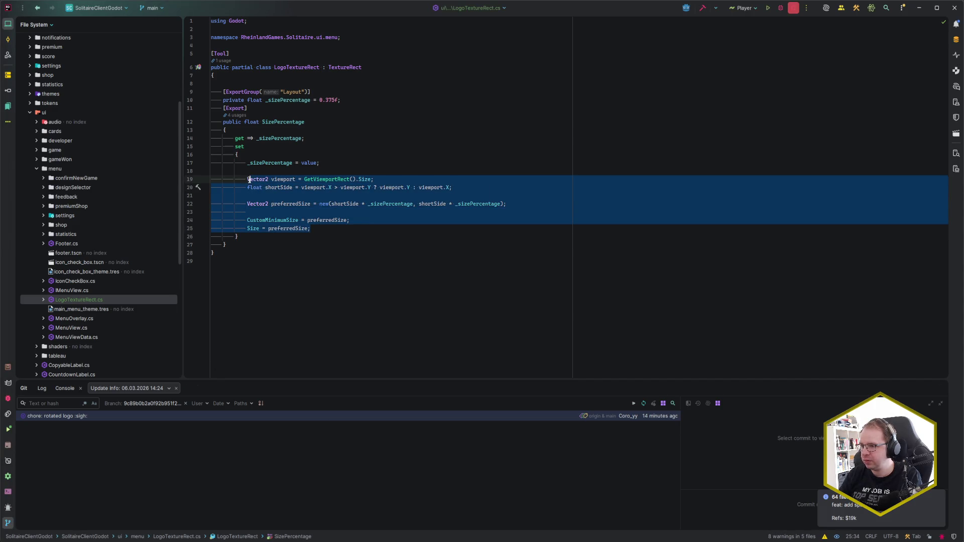
pyautogui.hotkey('shift', 'Home')
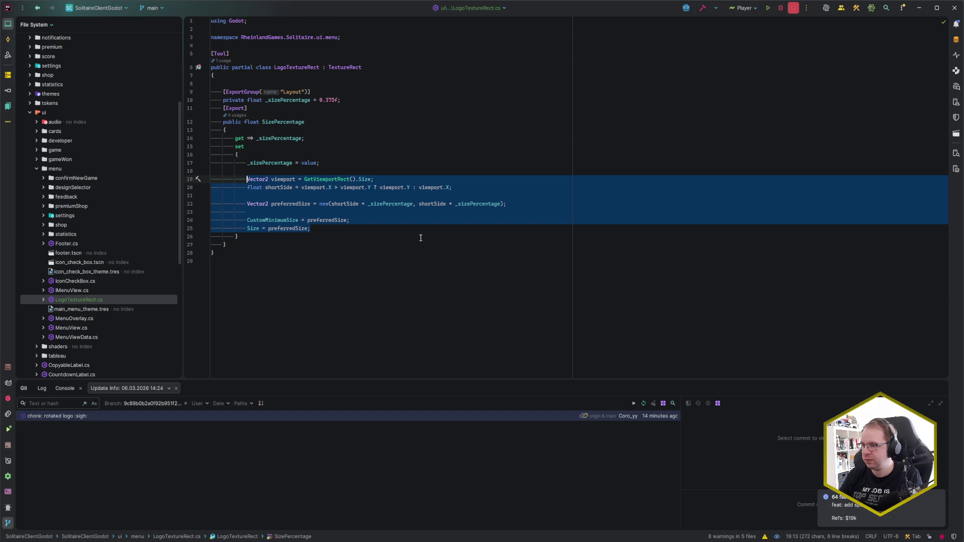
pyautogui.hotkey('ctrl', 'alt', 'm')
pyautogui.press('Return')
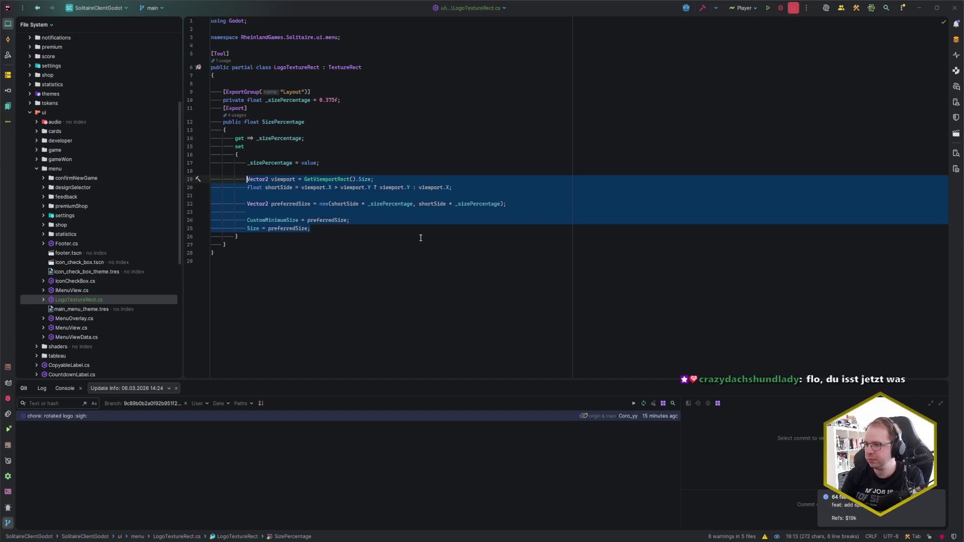
pyautogui.write('UpdateLayout')
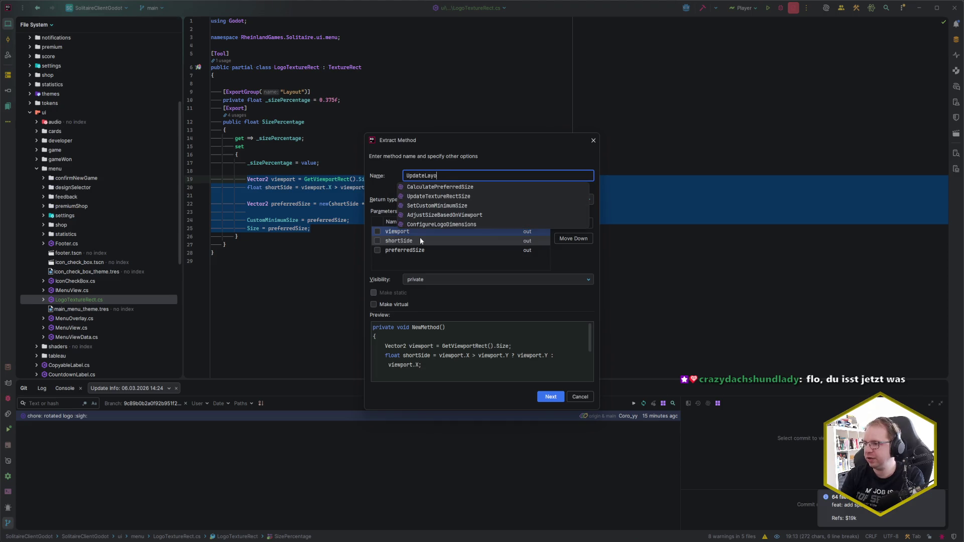
pyautogui.press('Return')
# Add a _Ready override that calls UpdateLayout() instead of the base call
pyautogui.press('Down')
pyautogui.press('Down')
pyautogui.press('Down')
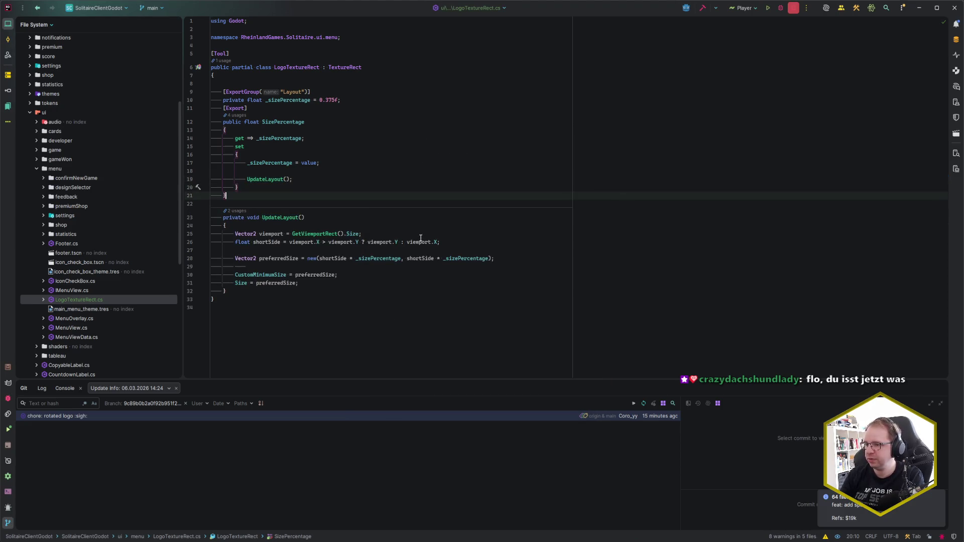
pyautogui.press('Return')
pyautogui.write('ove')
pyautogui.press('Return')
pyautogui.write('_Re')
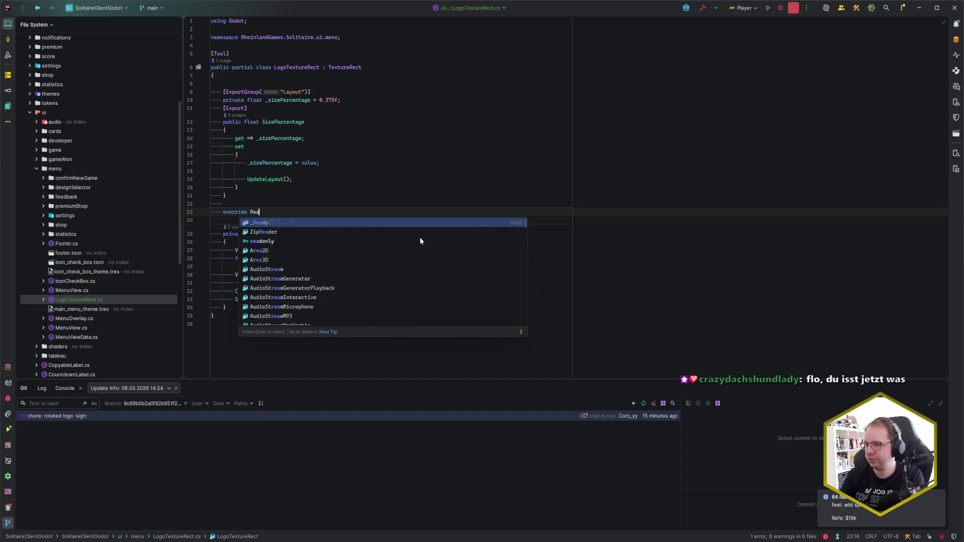
pyautogui.press('Return')
pyautogui.hotkey('shift', 'Home')
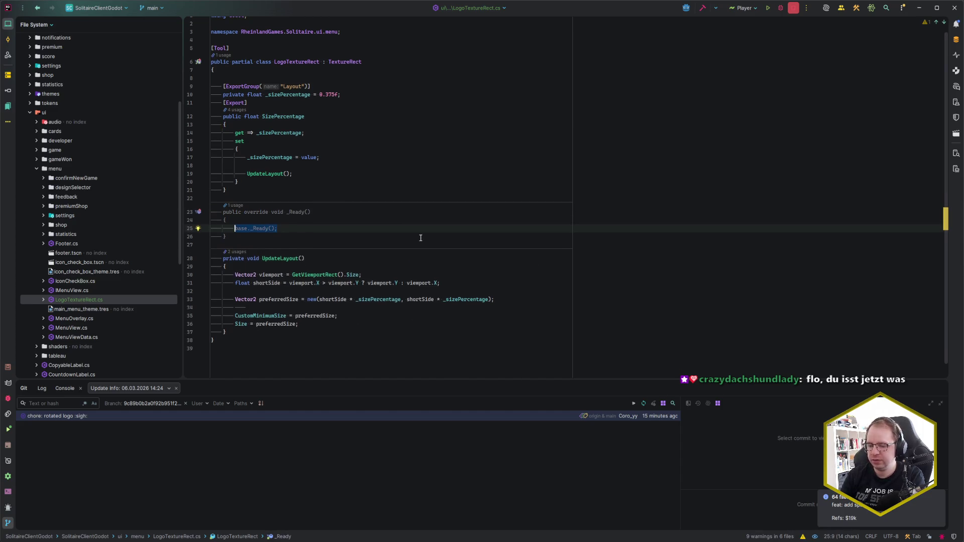
pyautogui.write('UpdaLay')
pyautogui.press('Return')
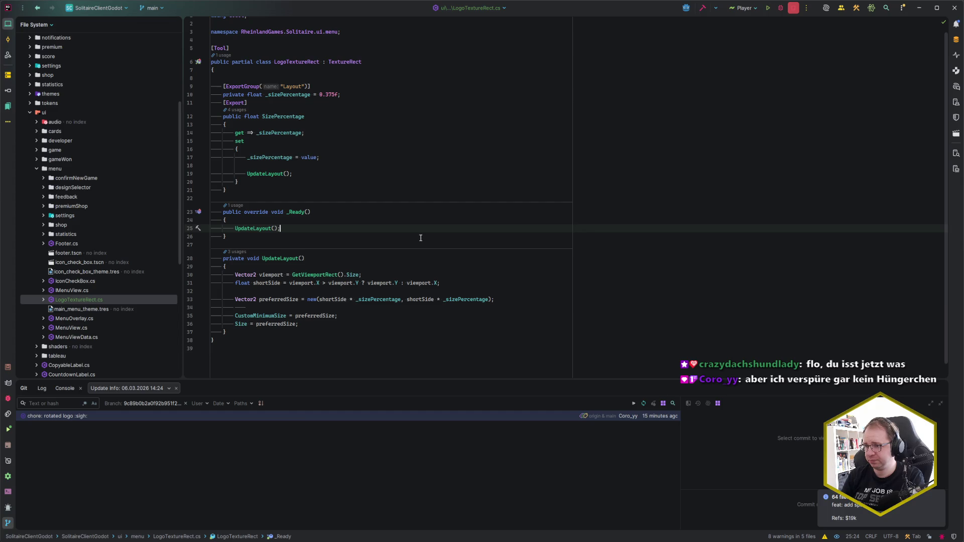
# Subscribe UpdateLayout to the Resized event in _Ready with 'Resized += UpdateLayout;'
pyautogui.press('Home')
pyautogui.press('Return')
pyautogui.press('Return')
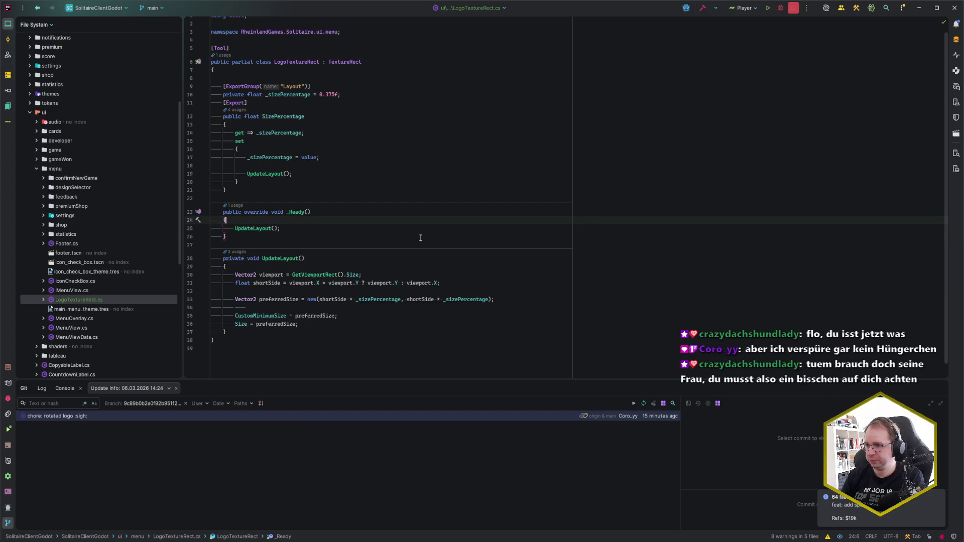
pyautogui.press('Up')
pyautogui.press('Up')
pyautogui.write('OnRe')
pyautogui.press('BackSpace')
pyautogui.press('BackSpace')
pyautogui.press('BackSpace')
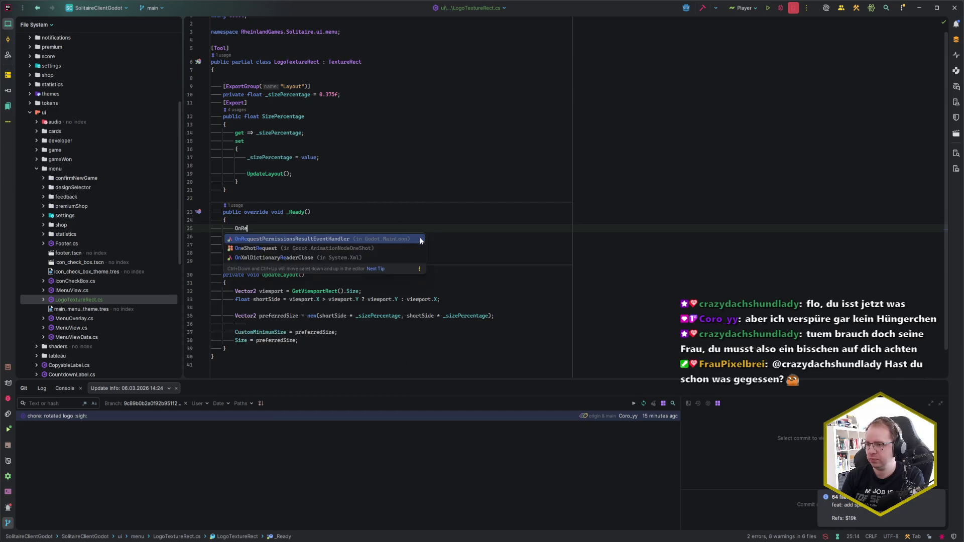
pyautogui.write('Resi')
pyautogui.press('Return')
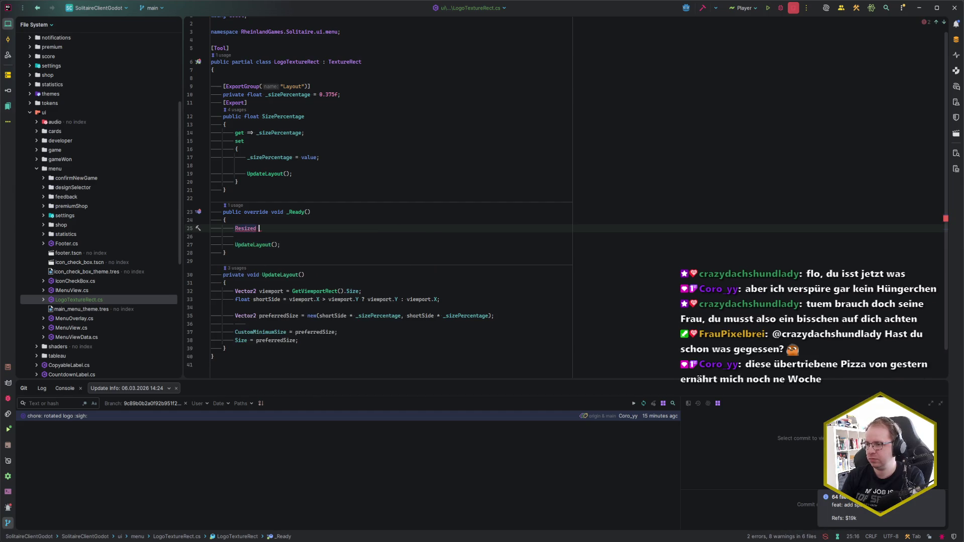
pyautogui.write('+= Up')
pyautogui.press('Return')
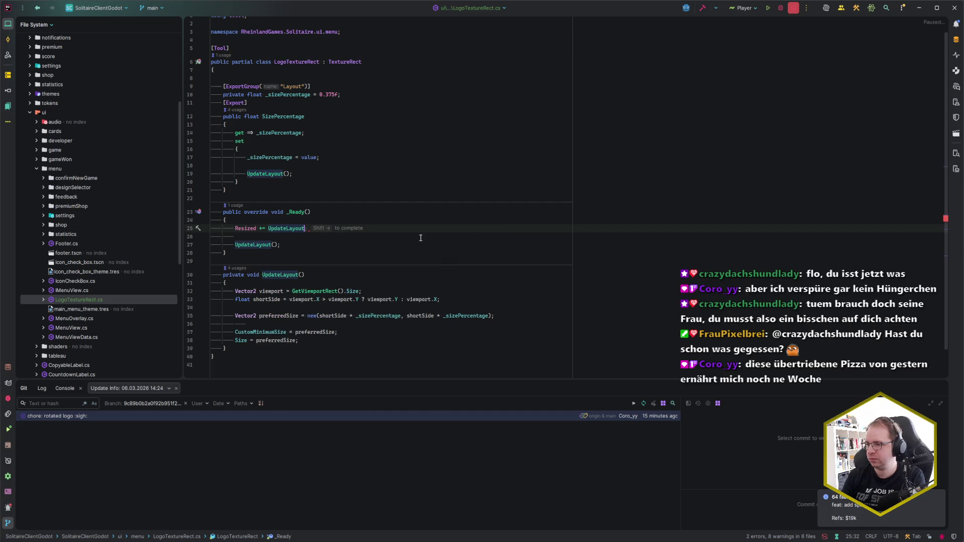
pyautogui.write(';')
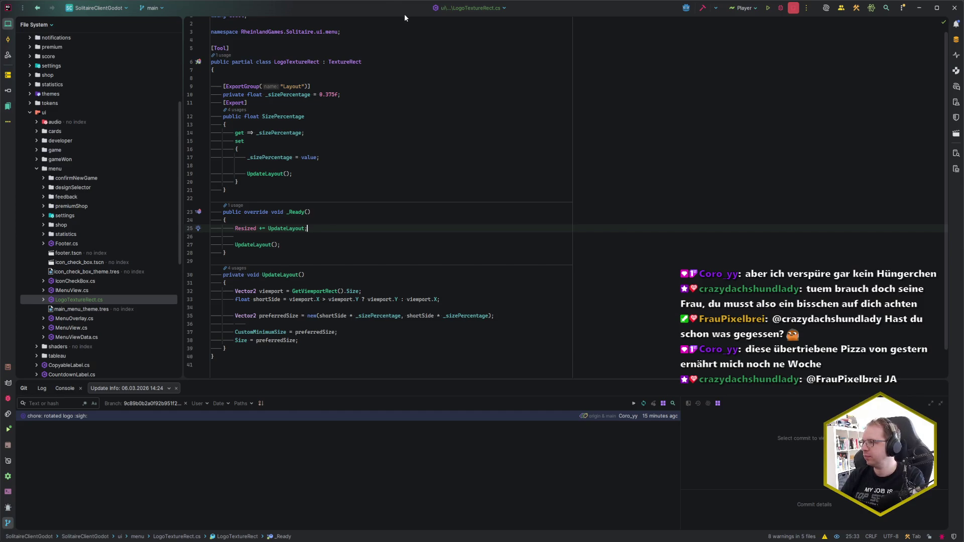
# Build and run the game, close the desktop game window, then relaunch it on the tablet
pyautogui.hotkey('alt', 'Tab')
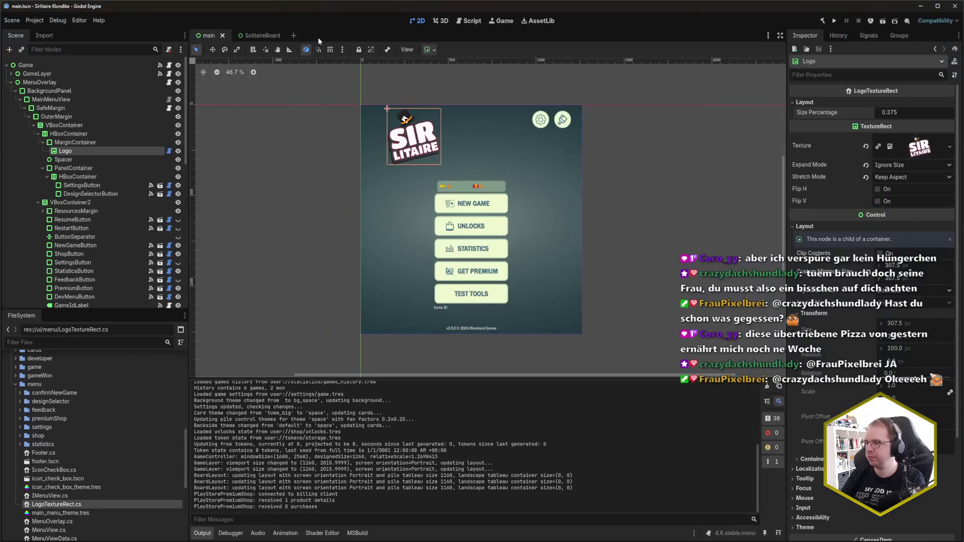
pyautogui.press('F5')
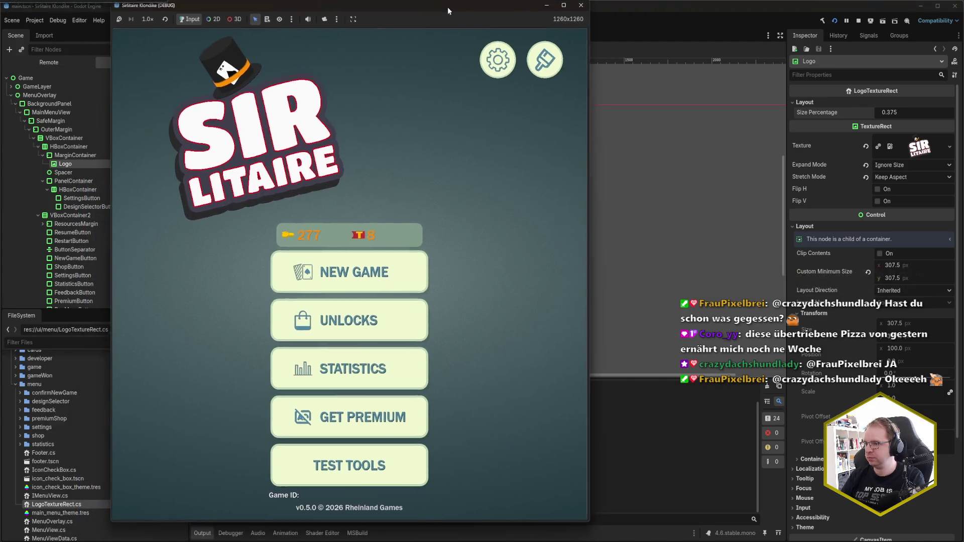
pyautogui.moveTo(453, 6); pyautogui.dragTo(477, 12)
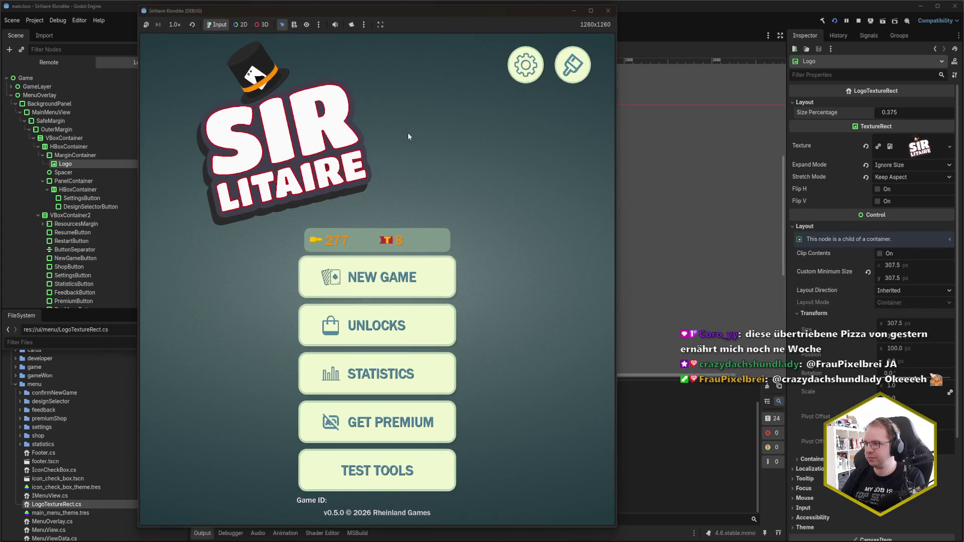
pyautogui.click(609, 10)
pyautogui.press('F5')
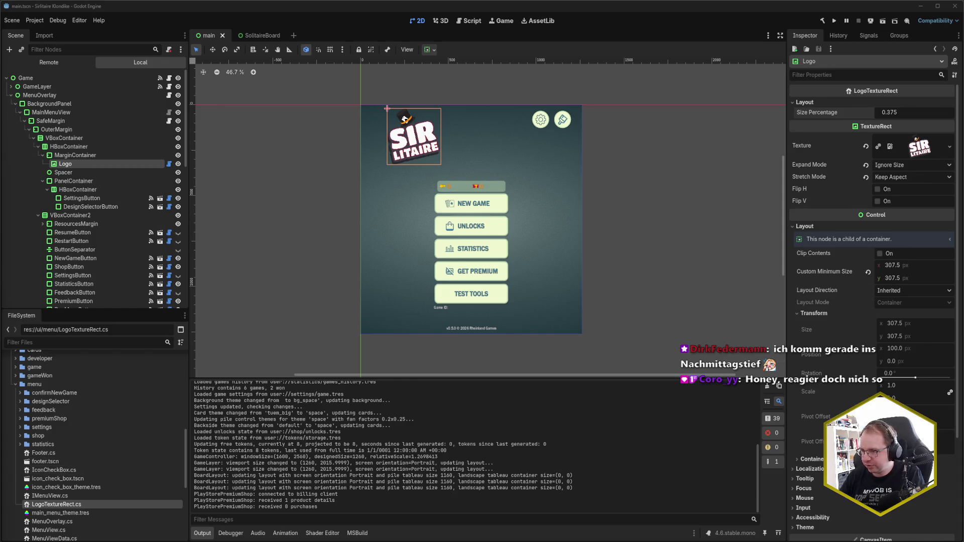
# Drag the SM-T720 mirror into view to inspect the logo, then close the mirror
pyautogui.moveTo(32, 19); pyautogui.dragTo(399, 18)
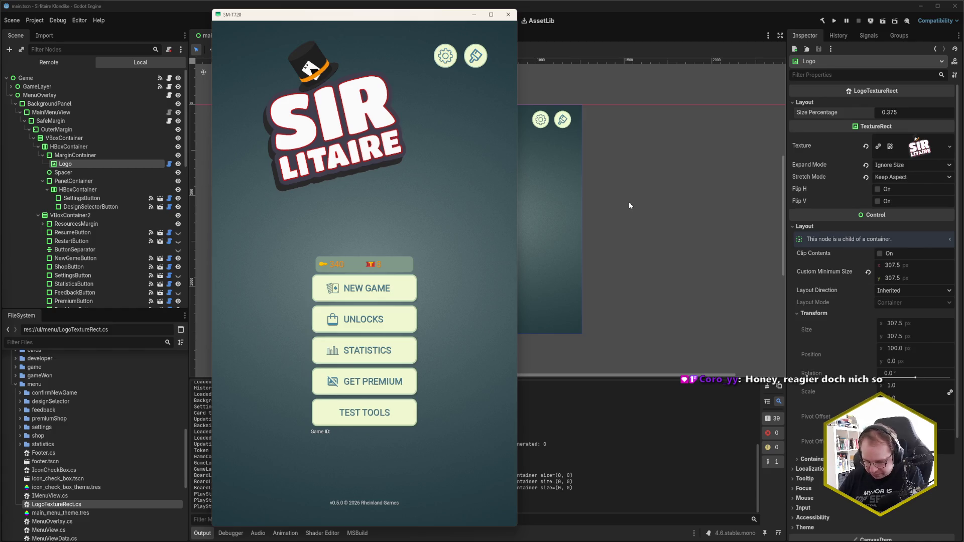
pyautogui.click(508, 14)
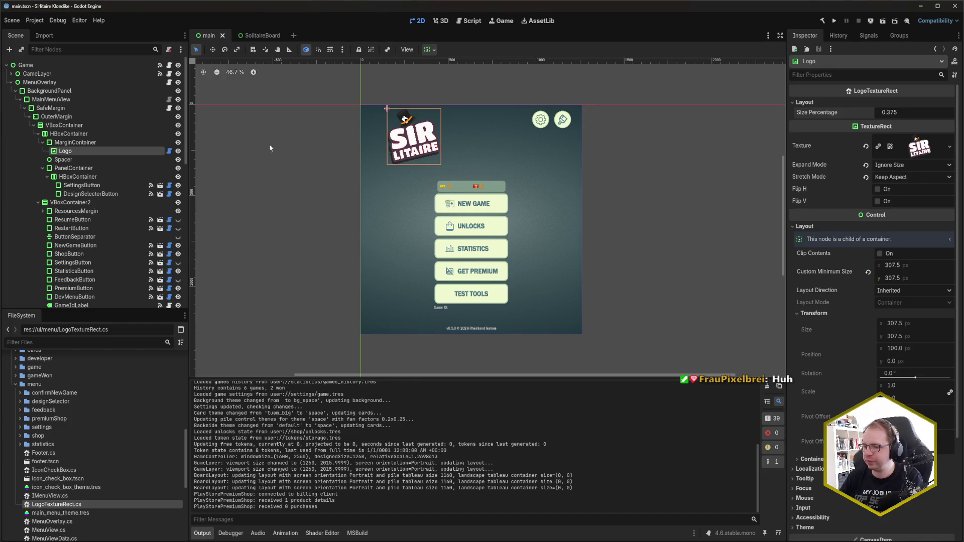
# Switch to Rider and open the Commit tool window with Alt+0
pyautogui.hotkey('alt', 'Tab')
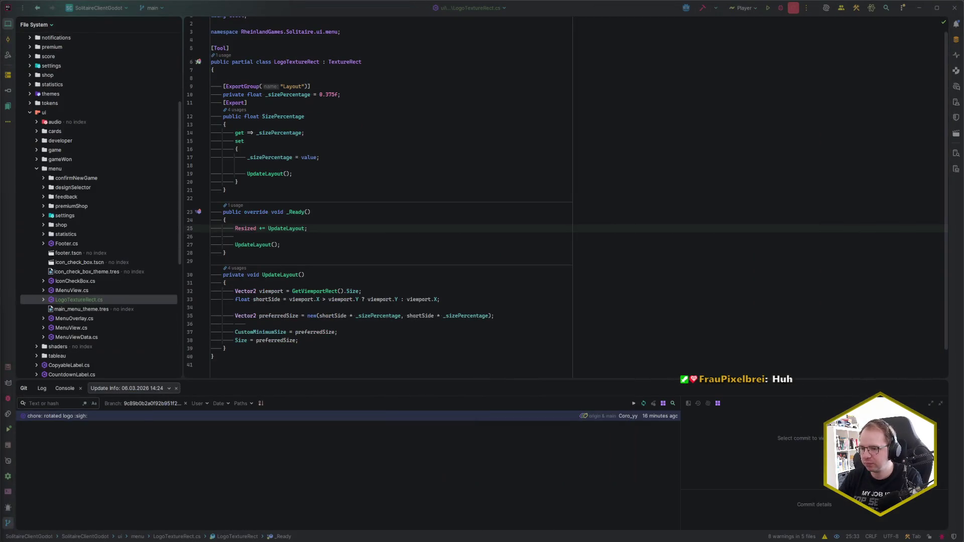
pyautogui.hotkey('alt', 'Tab')
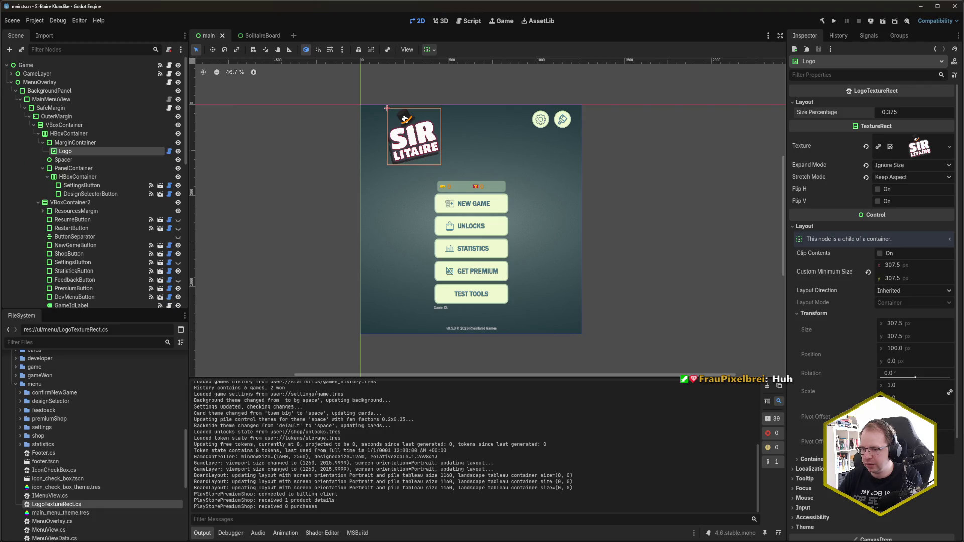
pyautogui.moveTo(25, 541)
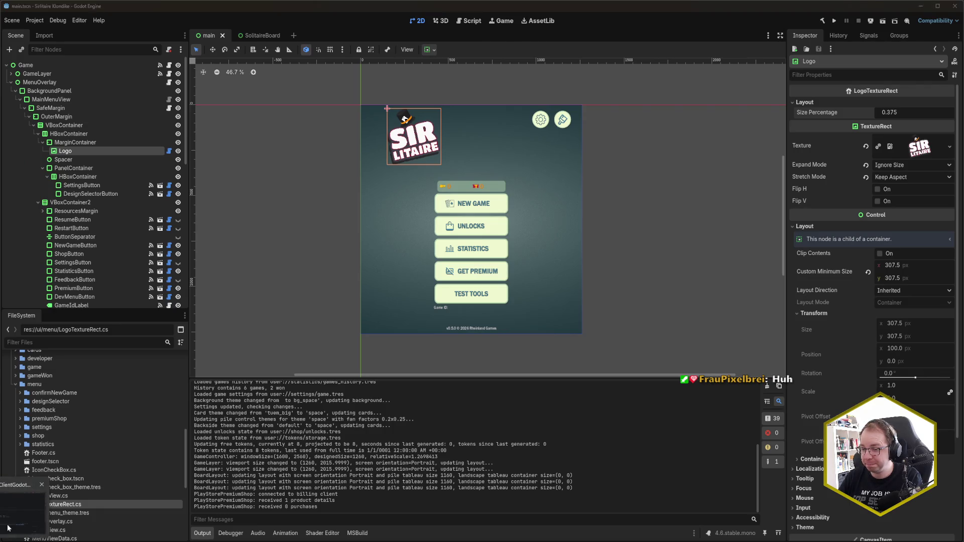
pyautogui.click(23, 508)
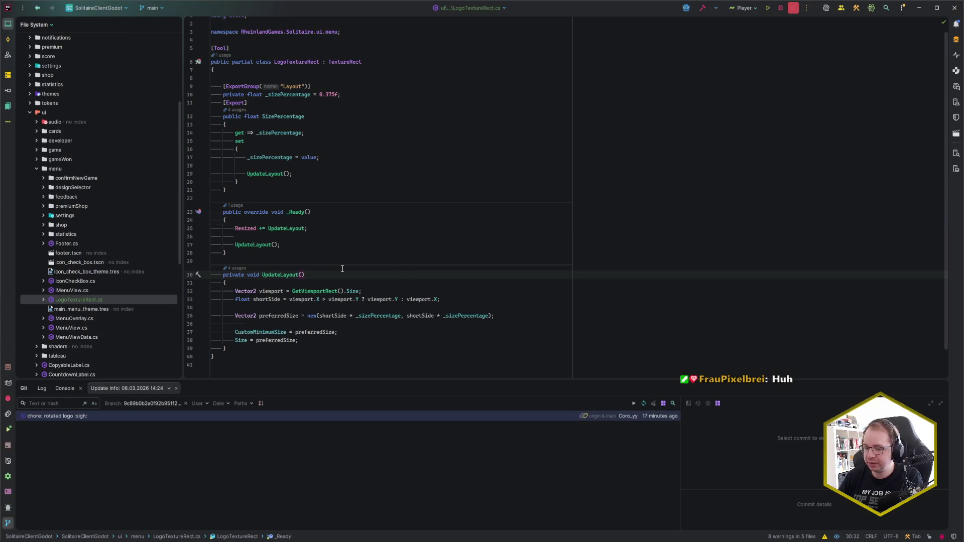
pyautogui.hotkey('alt', '0')
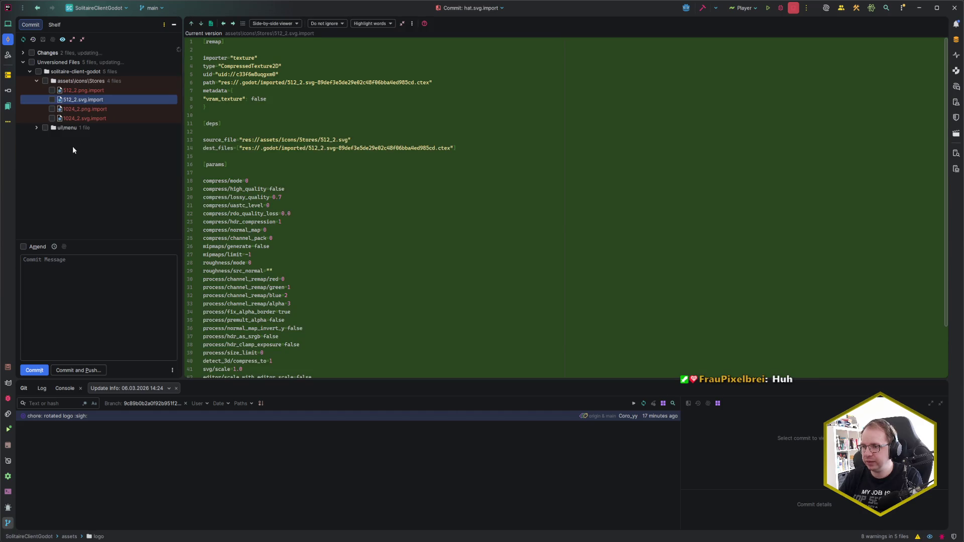
# Expand ui\menu and icons\Stores, then tick the Changes root to include all 10 files
pyautogui.click(77, 128)
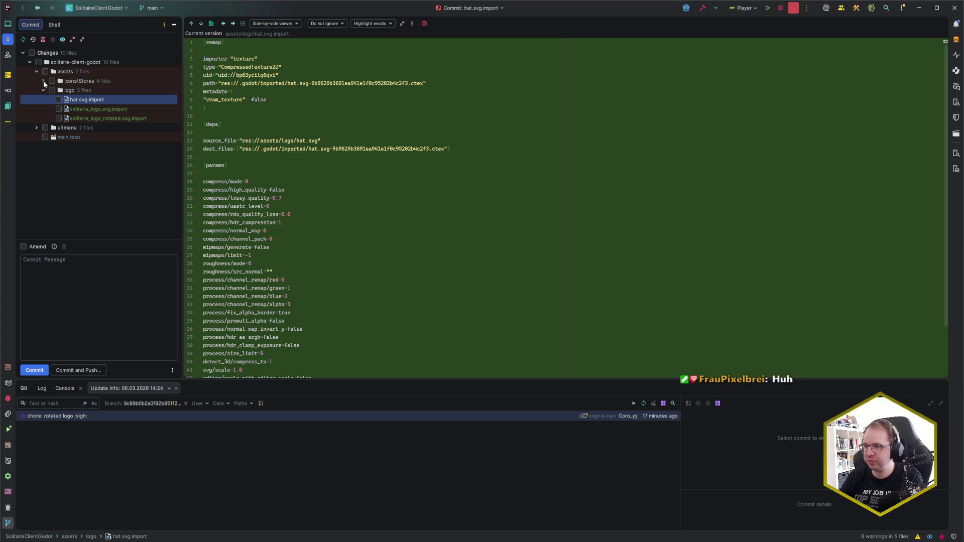
pyautogui.click(43, 81)
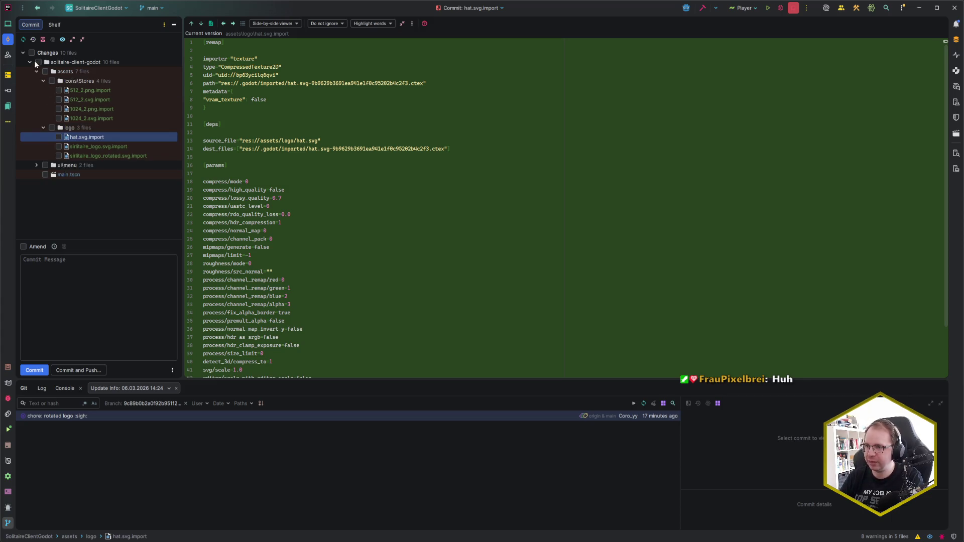
pyautogui.click(32, 53)
pyautogui.click(79, 293)
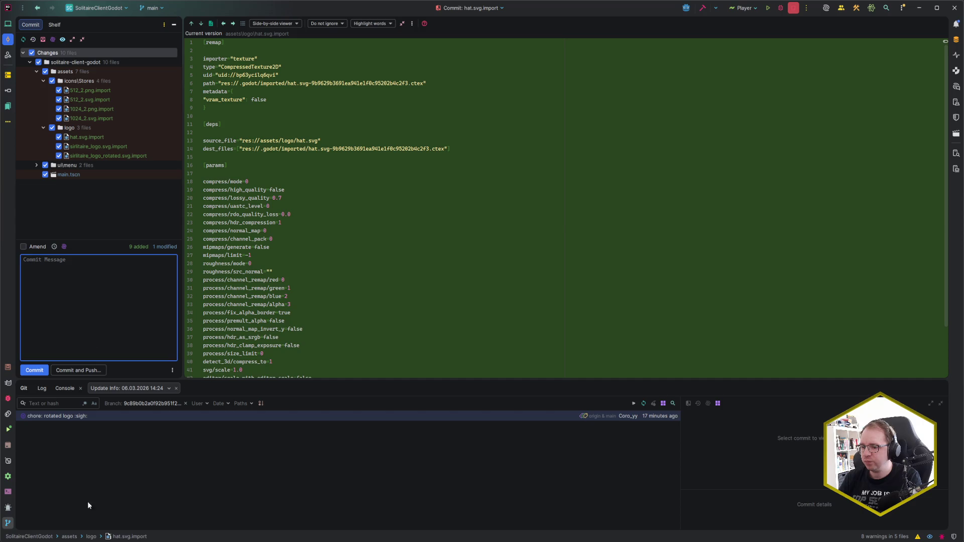
# In Project Settings, set the Icon to res://assets/icons/Stores/512_2.svg and close the dialog
pyautogui.hotkey('alt', 'Tab')
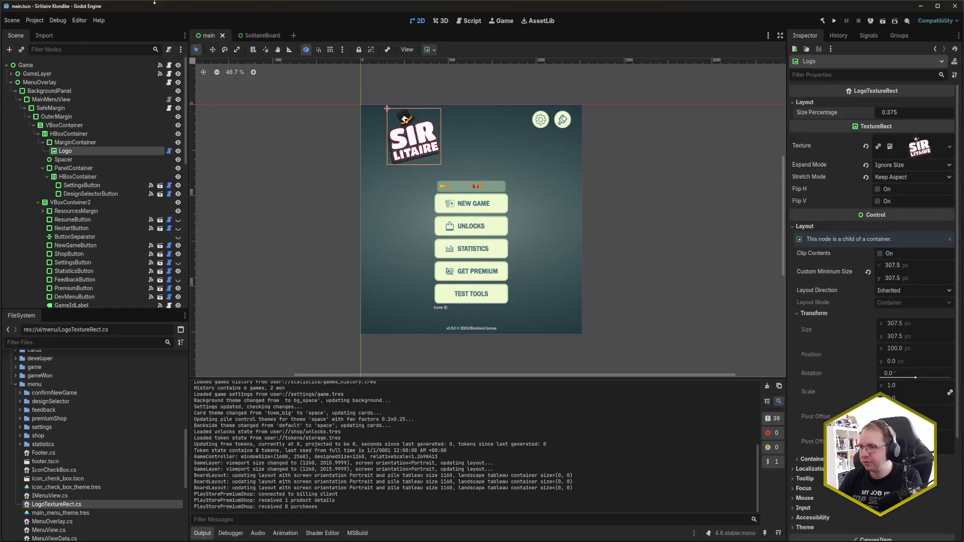
pyautogui.click(37, 20)
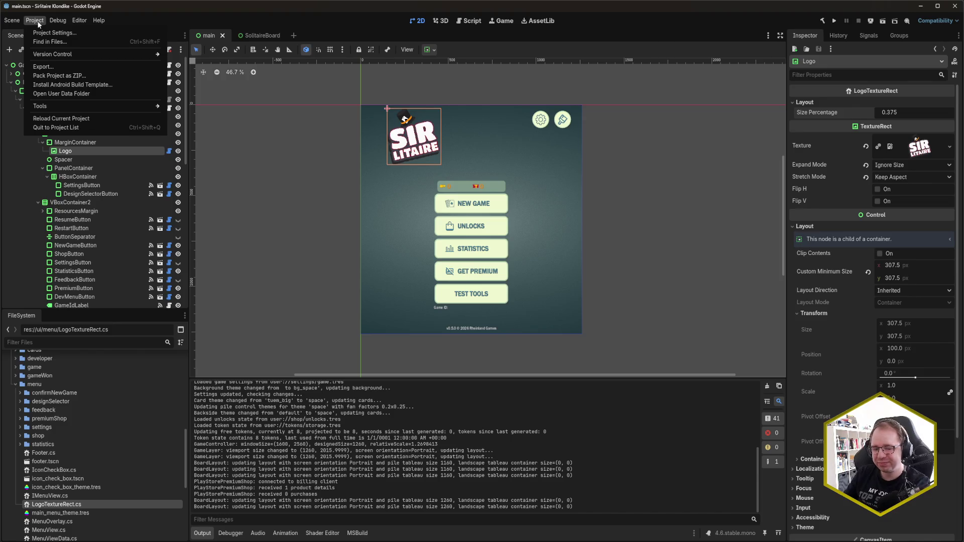
pyautogui.click(50, 33)
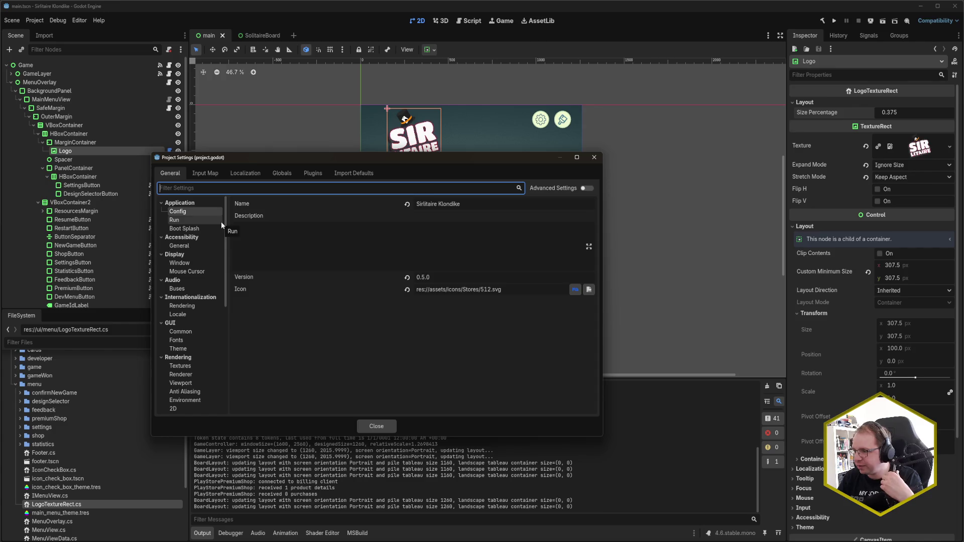
pyautogui.click(500, 289)
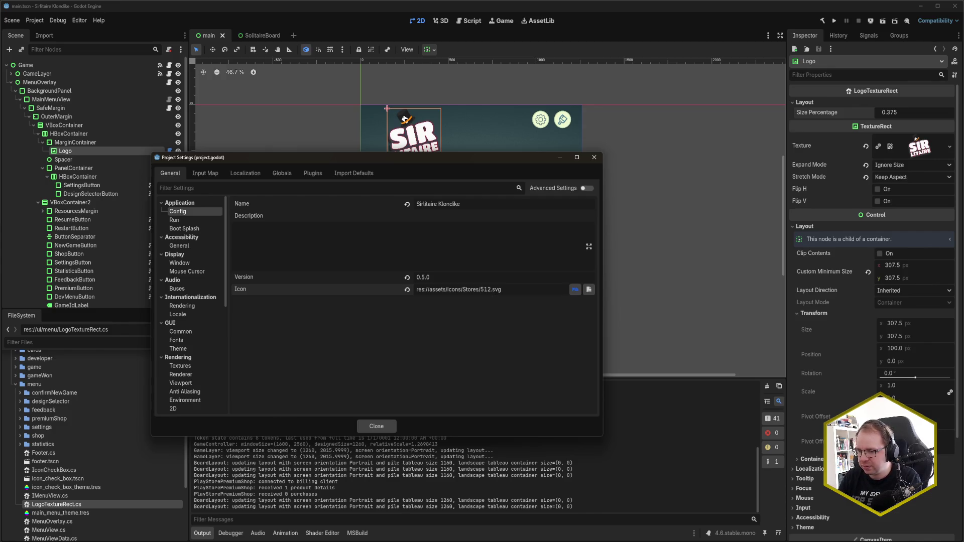
pyautogui.click(589, 291)
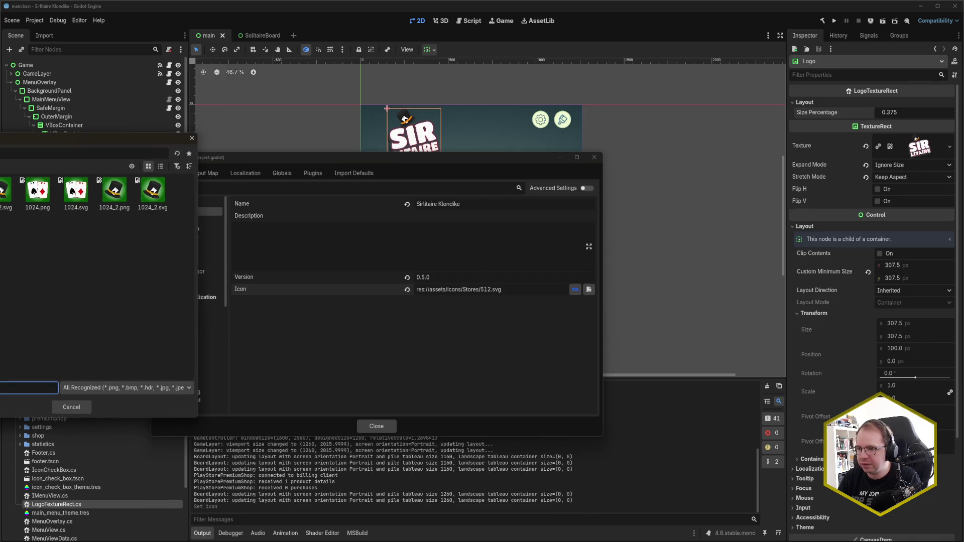
pyautogui.doubleClick(7, 193)
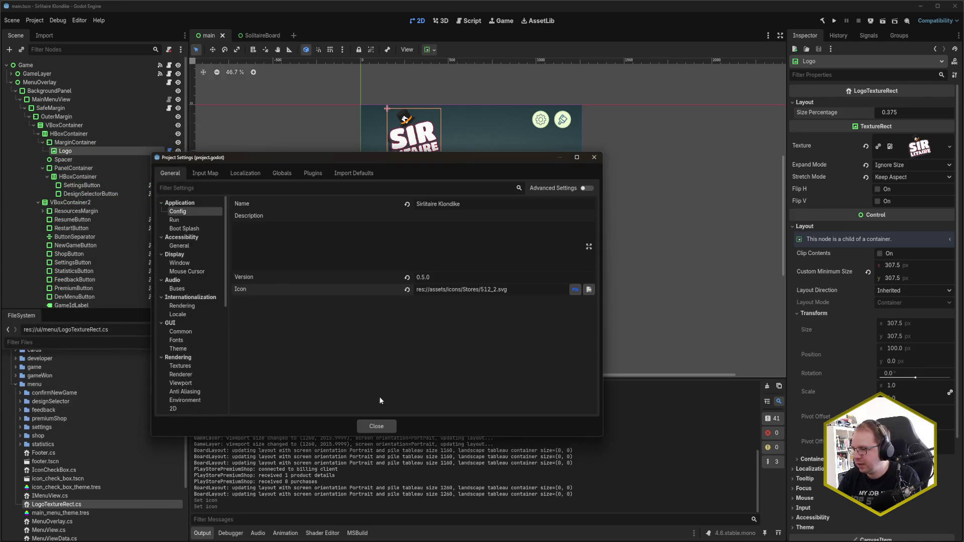
pyautogui.click(377, 426)
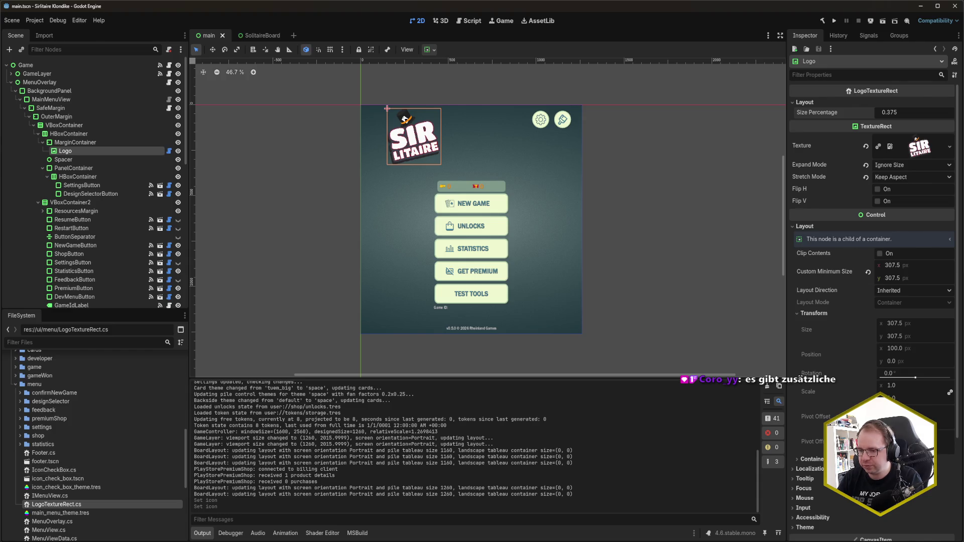
pyautogui.moveTo(22, 541)
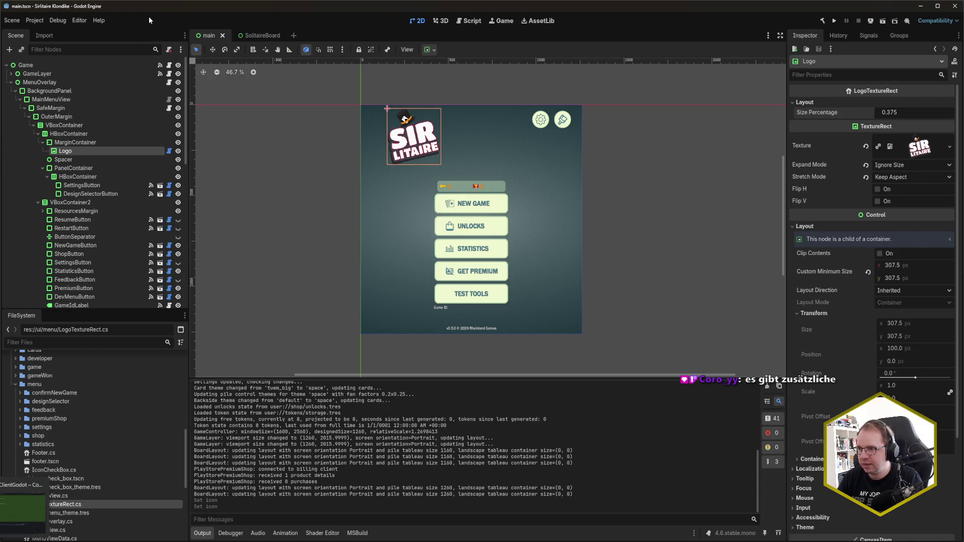
# Reopen Project Settings to confirm the Icon is 512_2.svg, then return to Rider's Commit view
pyautogui.click(34, 20)
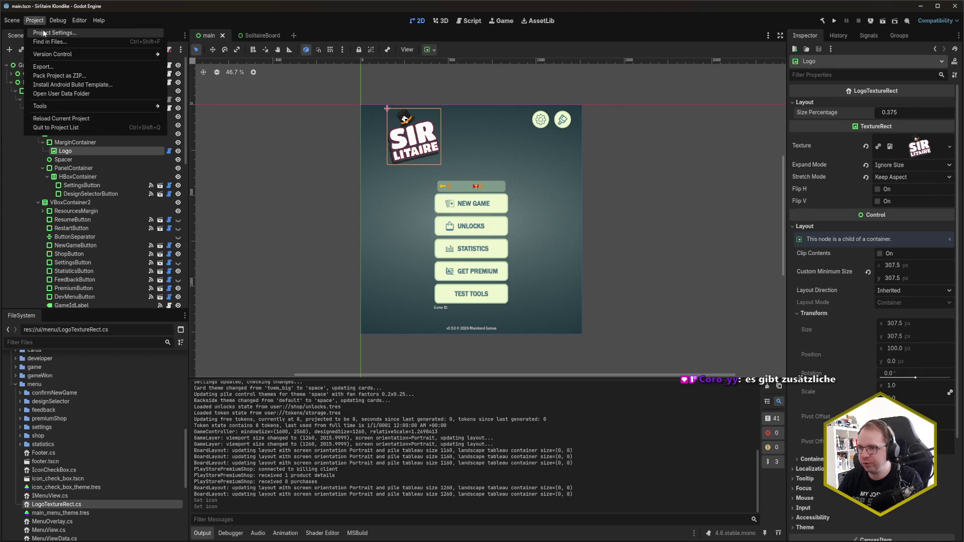
pyautogui.click(45, 33)
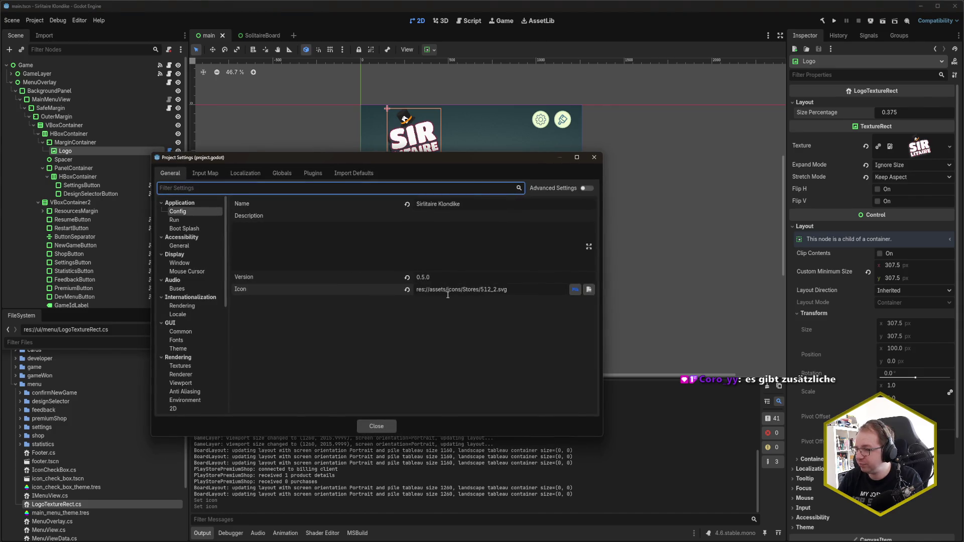
pyautogui.click(375, 327)
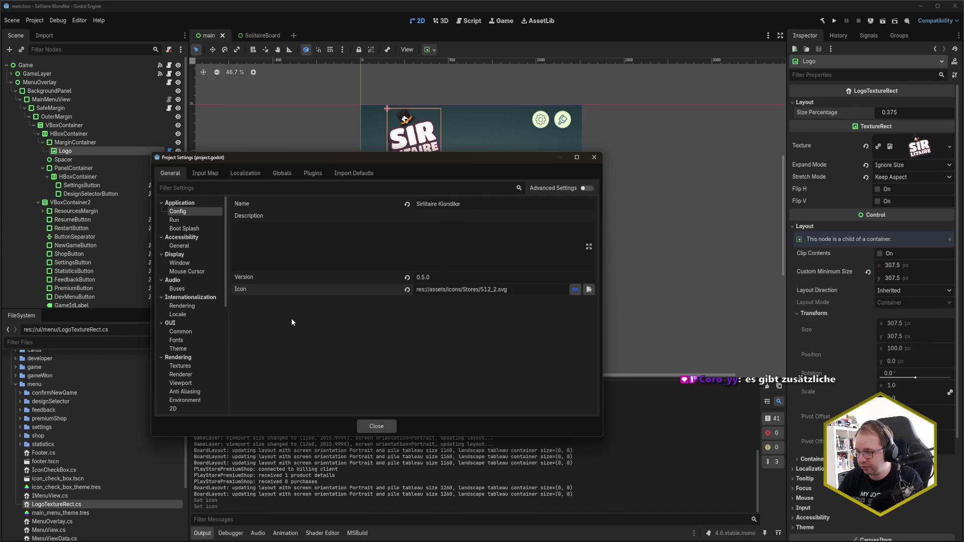
pyautogui.click(377, 426)
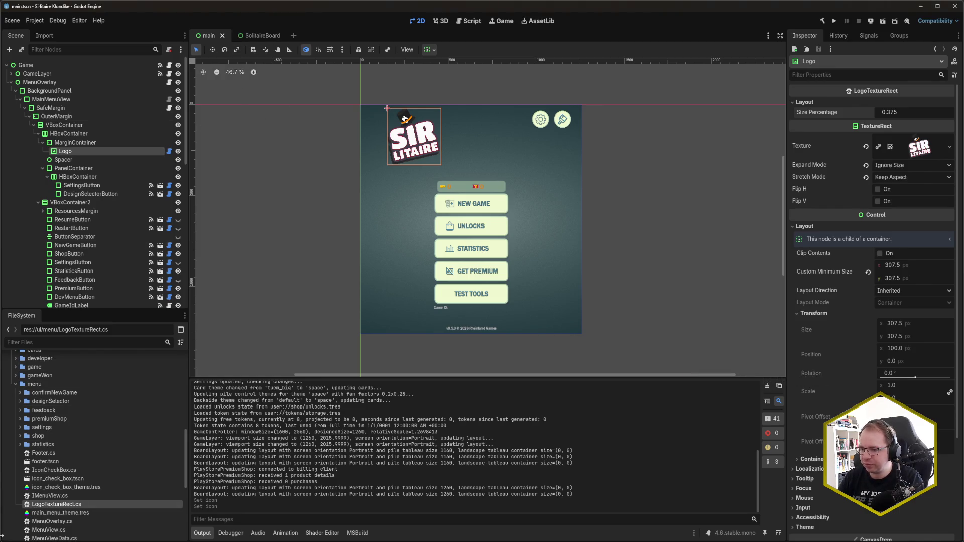
pyautogui.hotkey('alt', 'Tab')
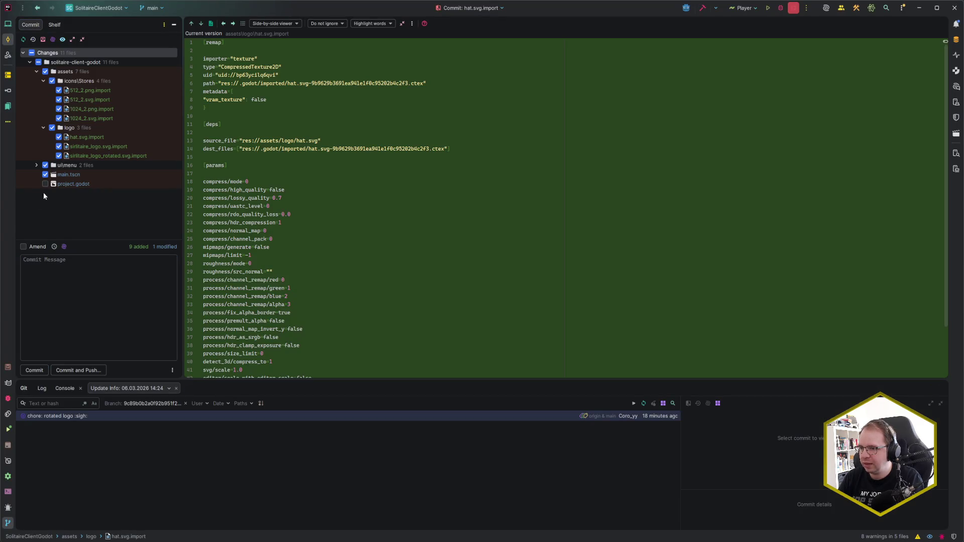
# Include project.godot and enter the commit message 'feat: insert logo in main menu'
pyautogui.click(46, 184)
pyautogui.click(82, 278)
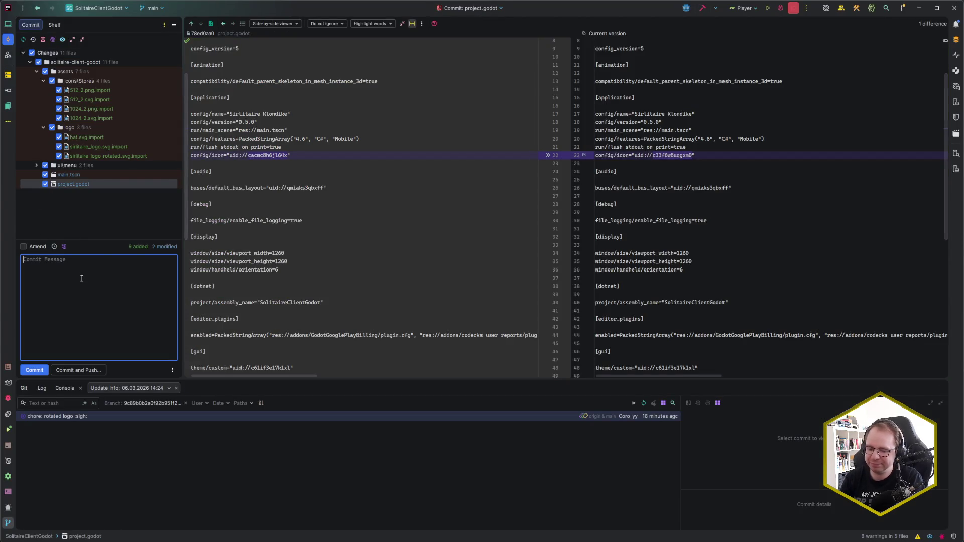
pyautogui.write('feat: ')
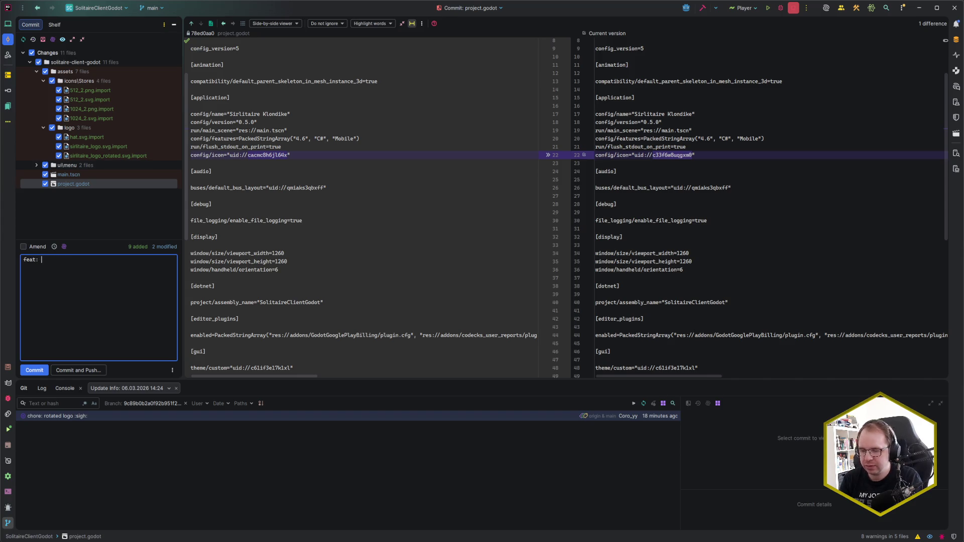
pyautogui.write('insert')
pyautogui.write('lo')
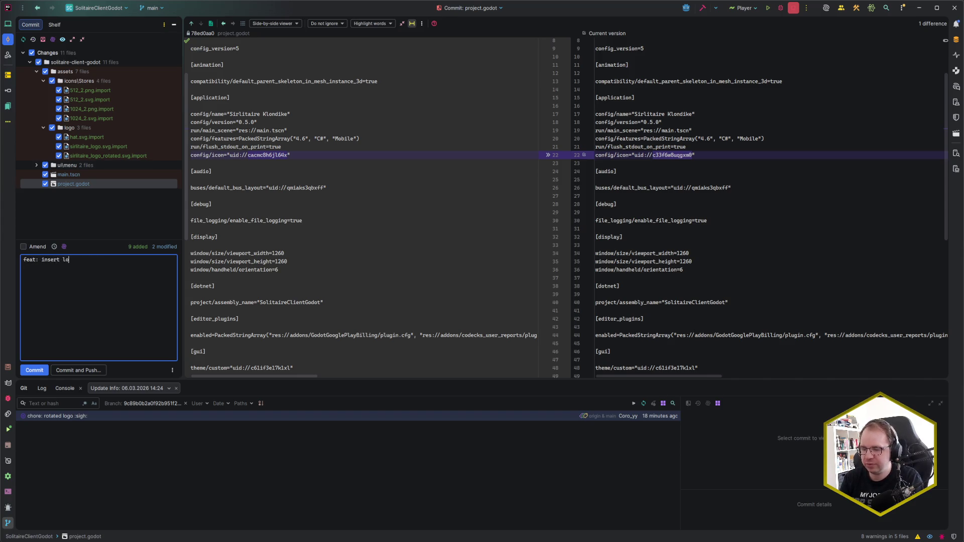
pyautogui.write('go in main menu')
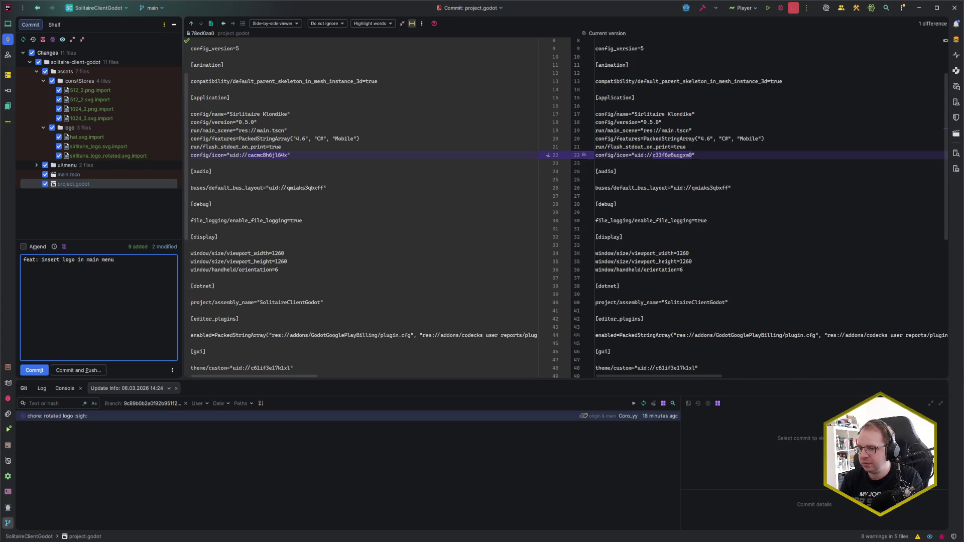
# Commit and push all 11 files to the remote with Ctrl+Alt+K, confirming Push
pyautogui.hotkey('ctrl', 'alt', 'k')
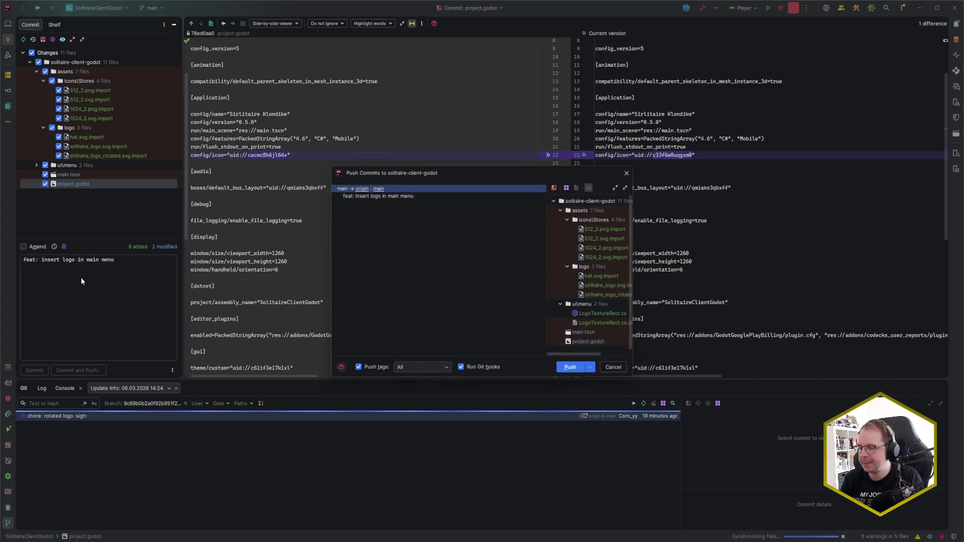
pyautogui.press('Return')
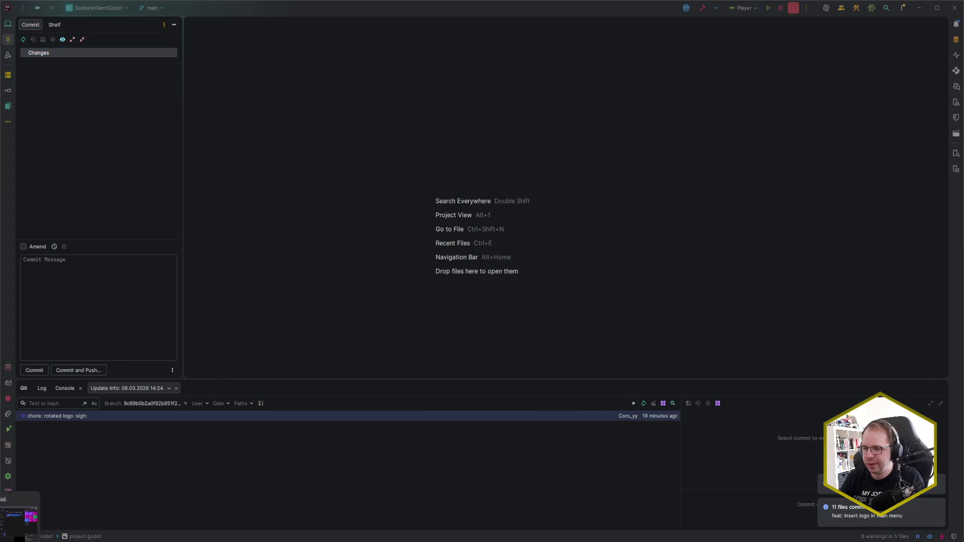
pyautogui.click(19, 508)
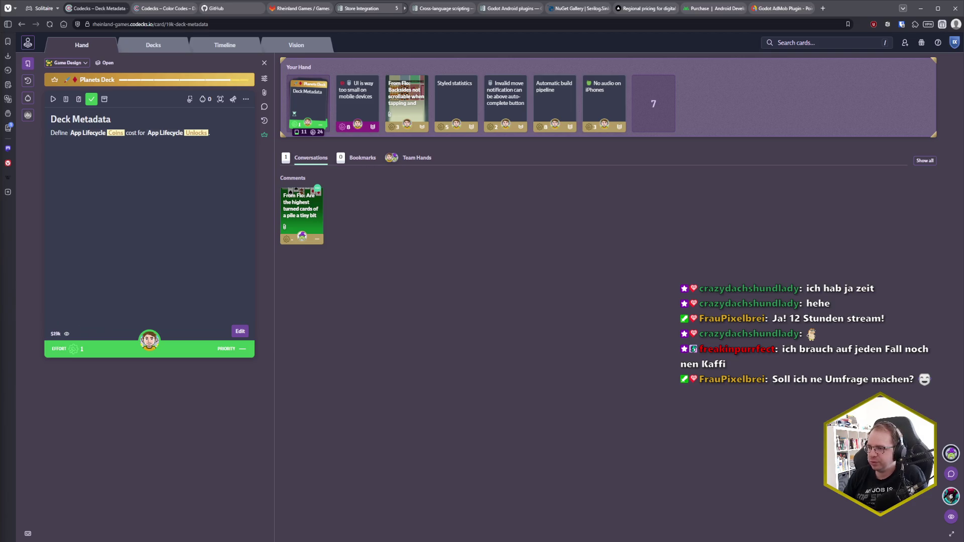
# Open the From Flo bug report card and briefly view its conversation thread
pyautogui.click(313, 201)
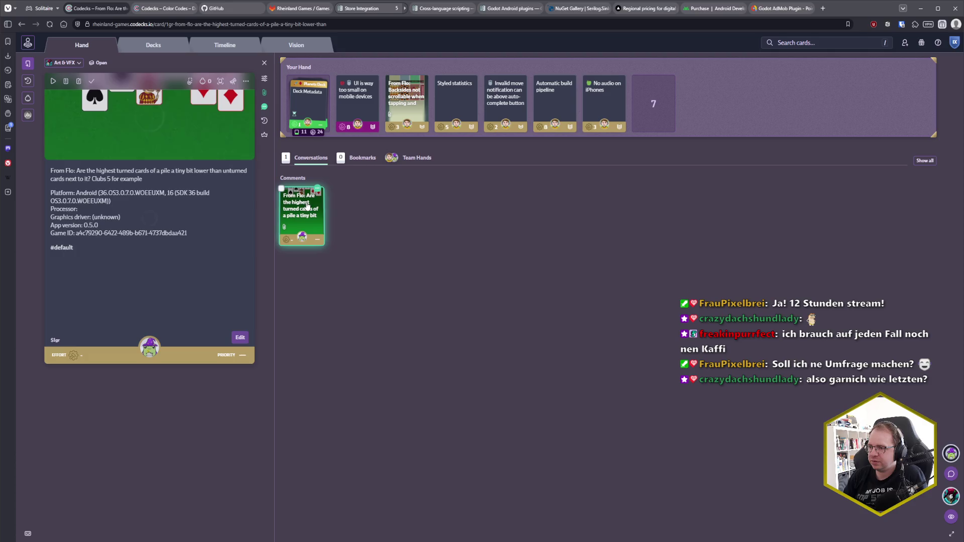
pyautogui.click(314, 201)
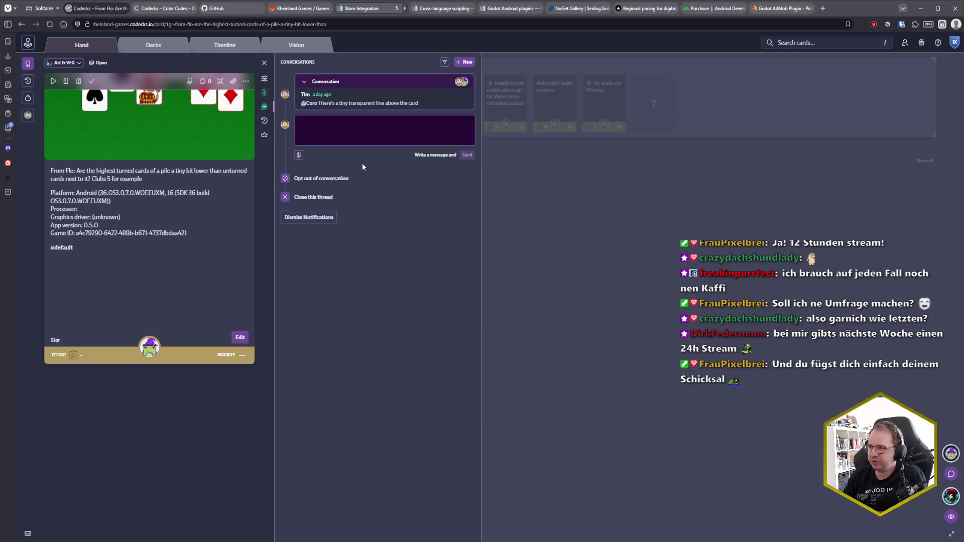
pyautogui.click(549, 254)
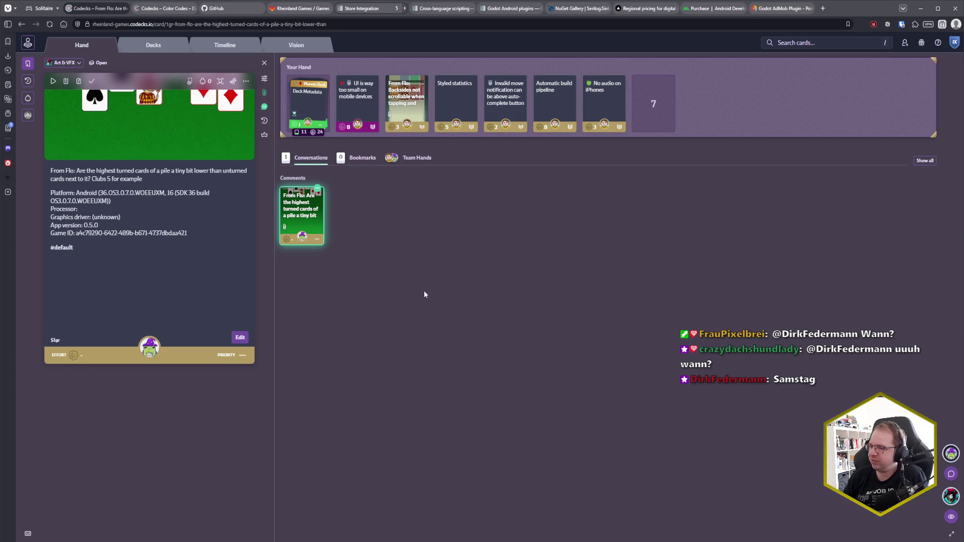
# Load iracing.com in a new tab and go to the 2026 Special Events calendar
pyautogui.click(823, 8)
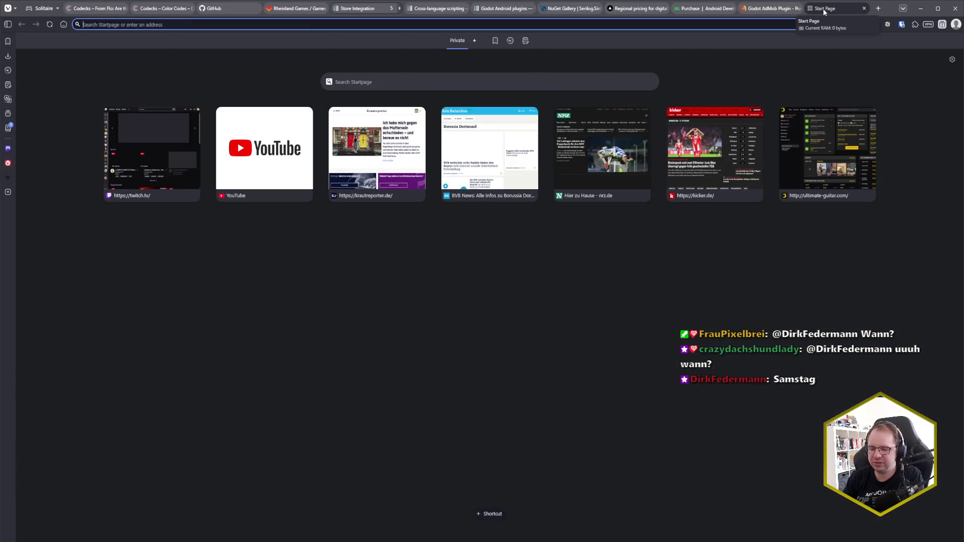
pyautogui.write('iracing.com')
pyautogui.press('Return')
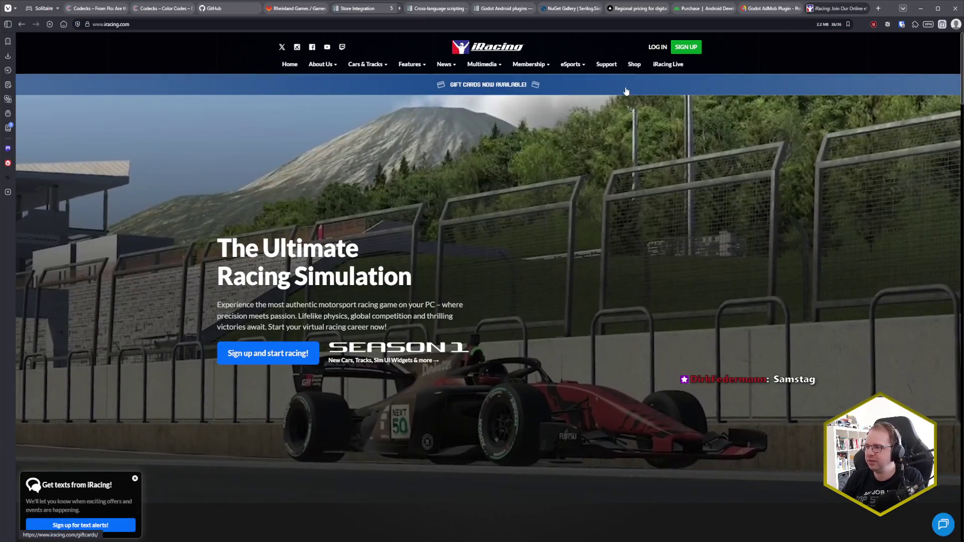
pyautogui.moveTo(571, 70)
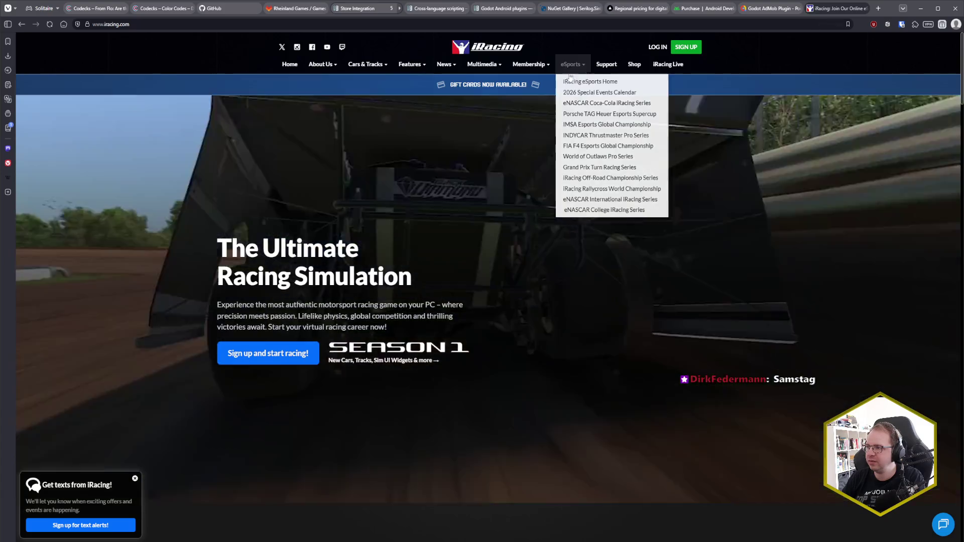
pyautogui.click(600, 92)
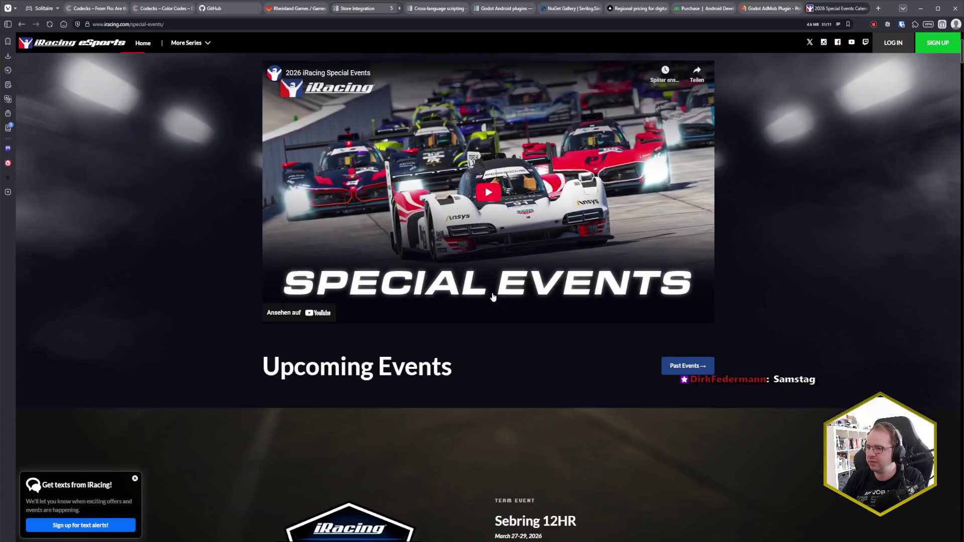
# Find the Nürburgring 24h entry and highlight its May 1-3, 2026 date
pyautogui.scroll(-4, 493, 297)
pyautogui.scroll(-7, 664, 353)
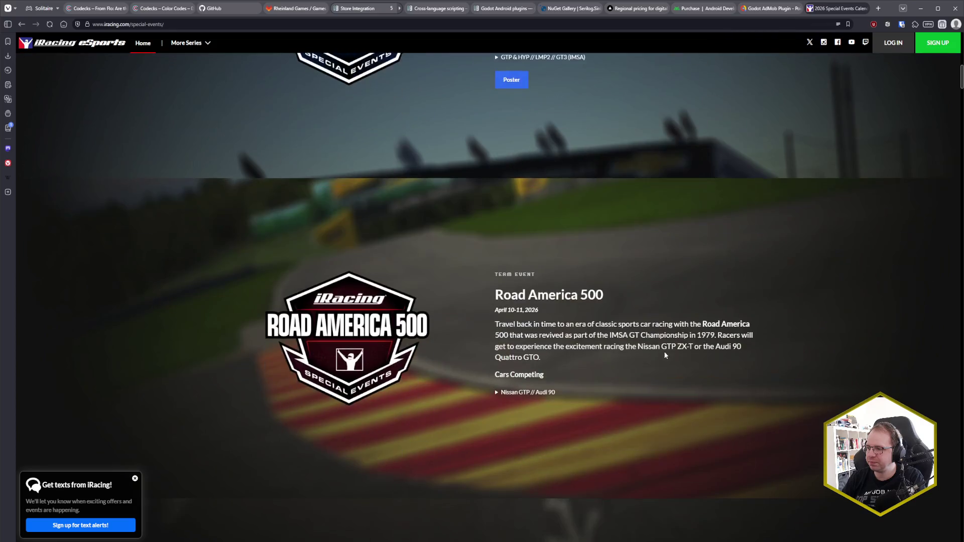
pyautogui.scroll(5, 665, 355)
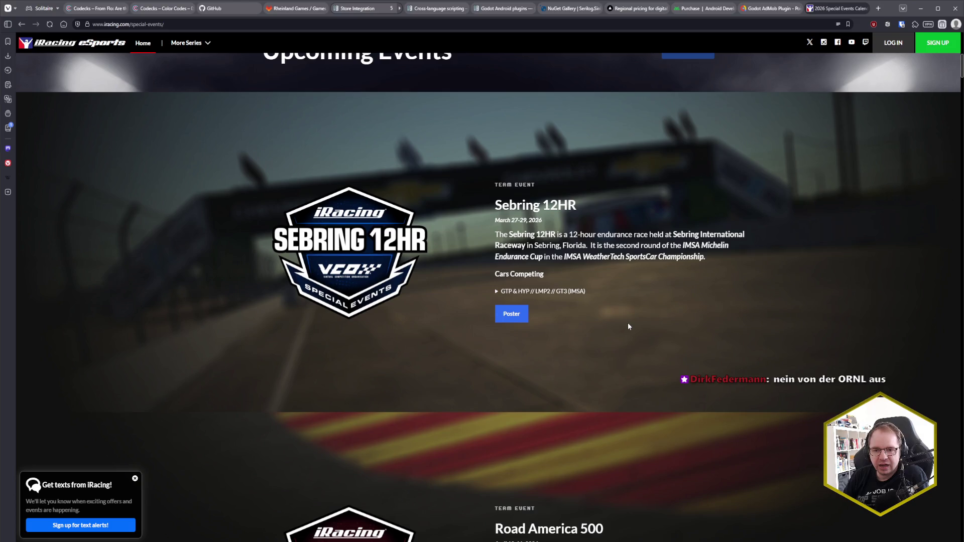
pyautogui.scroll(-11, 652, 329)
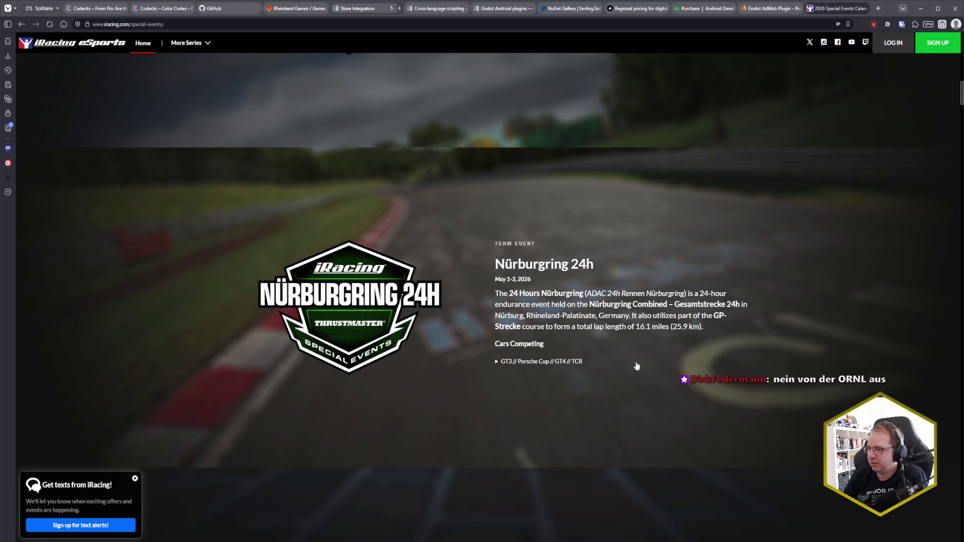
pyautogui.moveTo(550, 279); pyautogui.dragTo(493, 281)
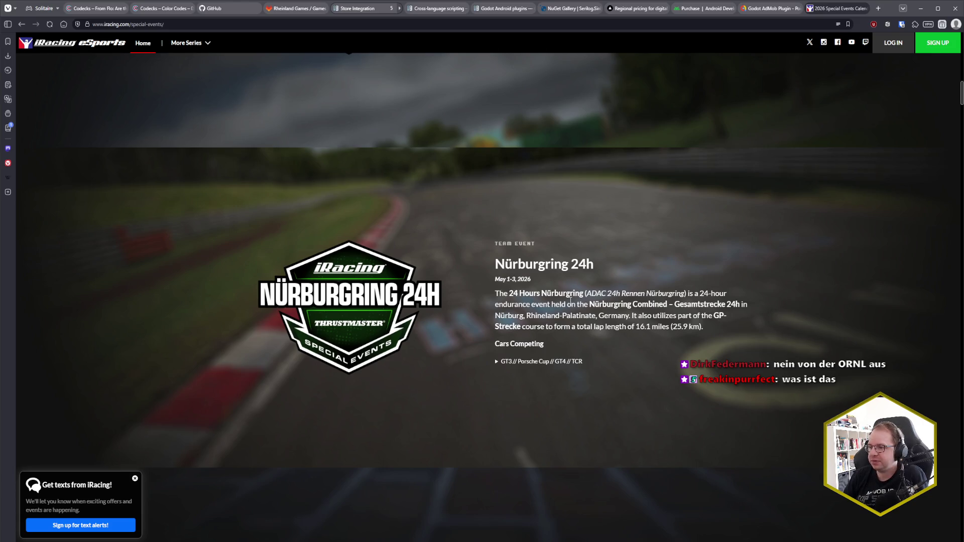
pyautogui.scroll(1, 570, 300)
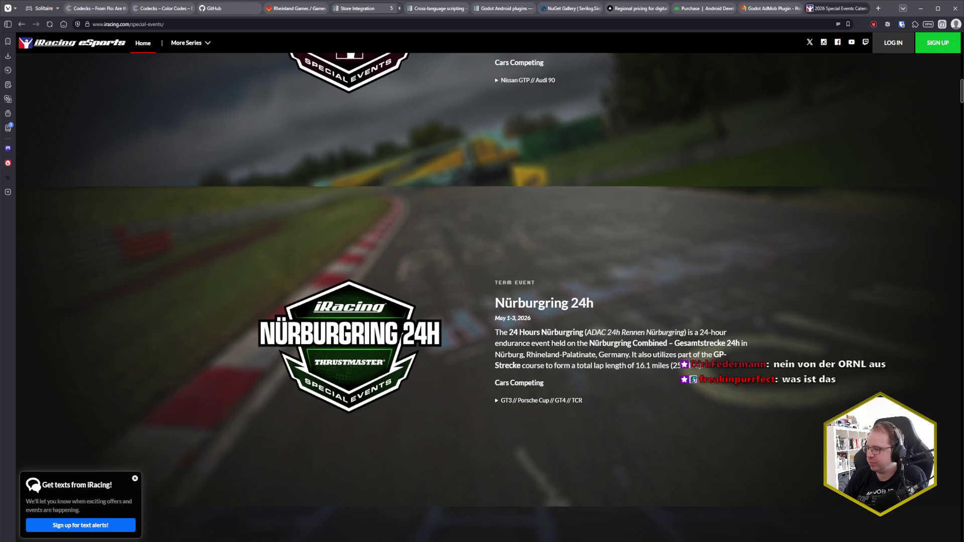
# Check the May 2026 dates in the system calendar
pyautogui.press('super+n')
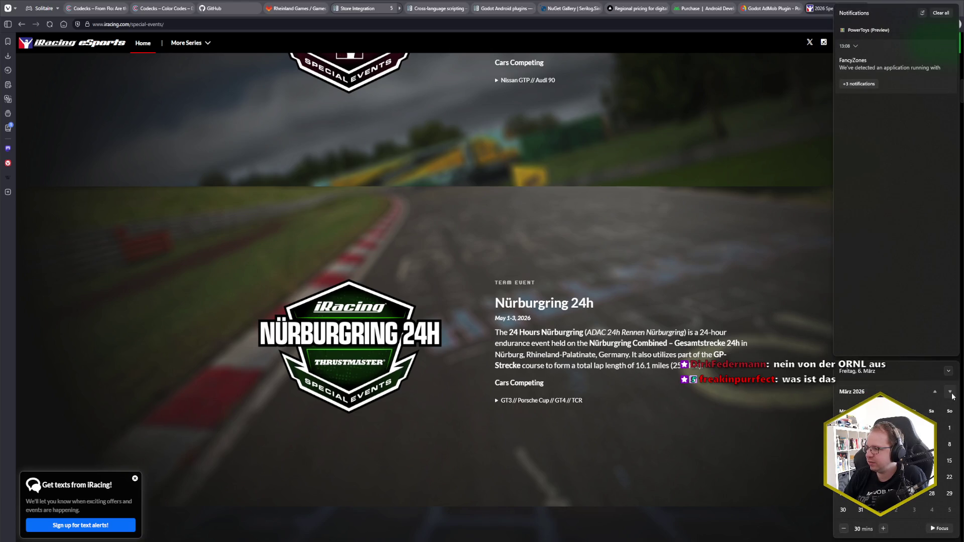
pyautogui.click(951, 393)
pyautogui.click(951, 393)
pyautogui.click(935, 392)
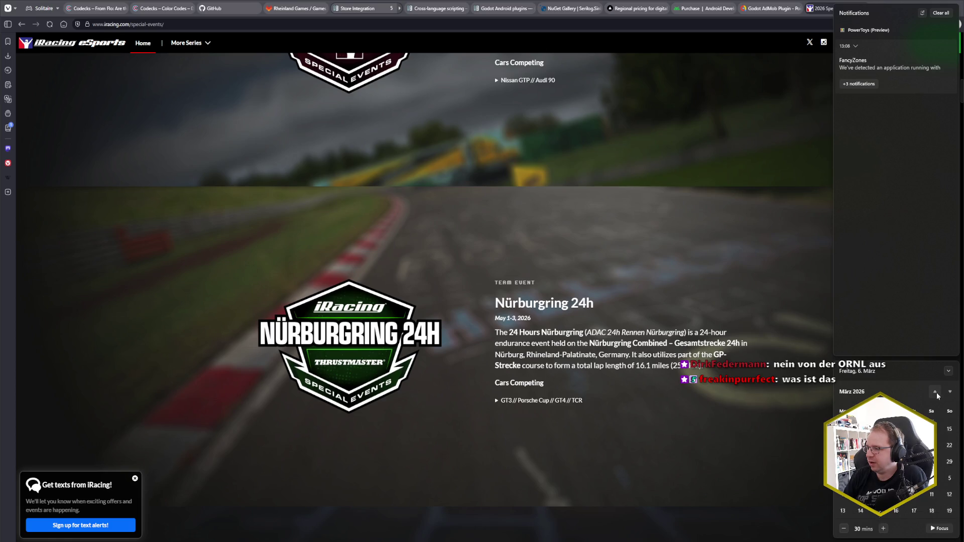
pyautogui.press('Escape')
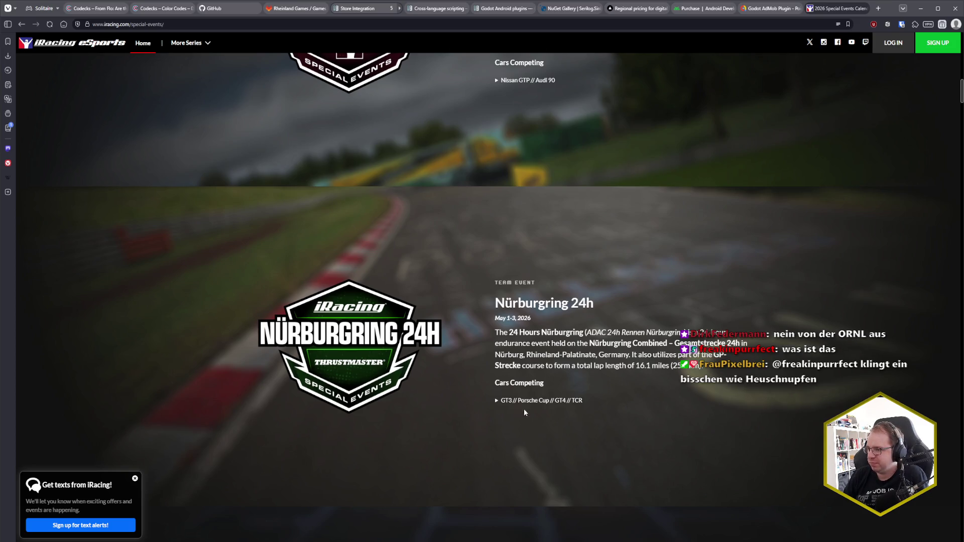
# Glance at the Nürburgring 24h competing car classes, then close the iRacing tab
pyautogui.click(497, 403)
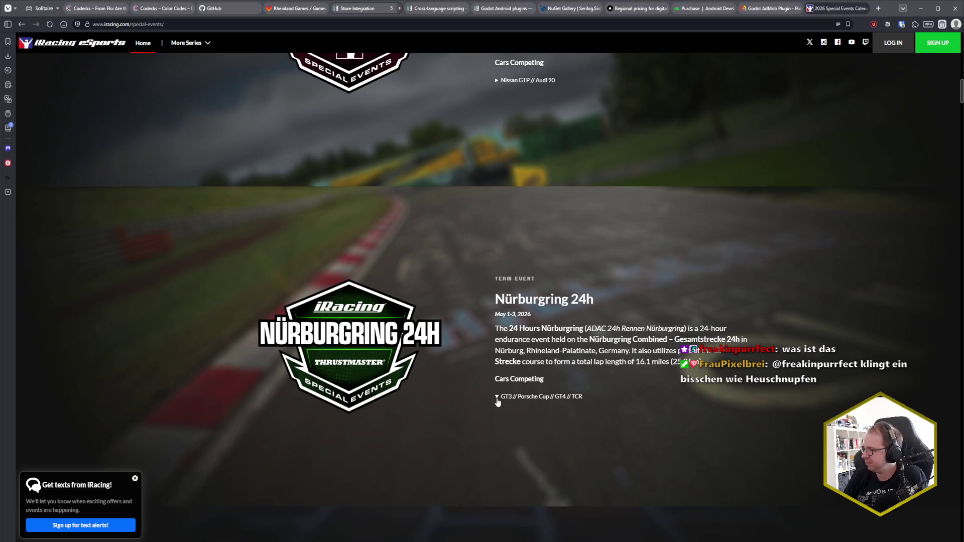
pyautogui.click(496, 403)
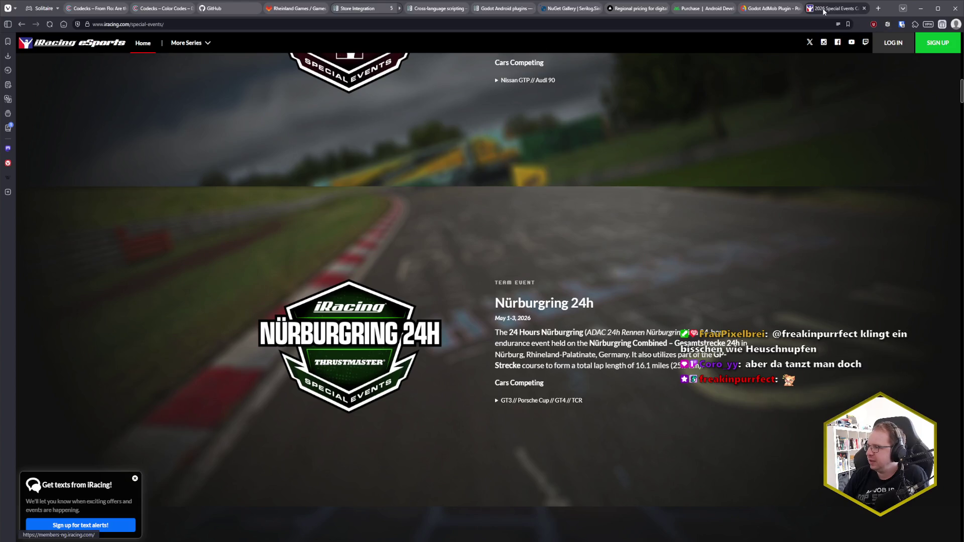
pyautogui.click(864, 8)
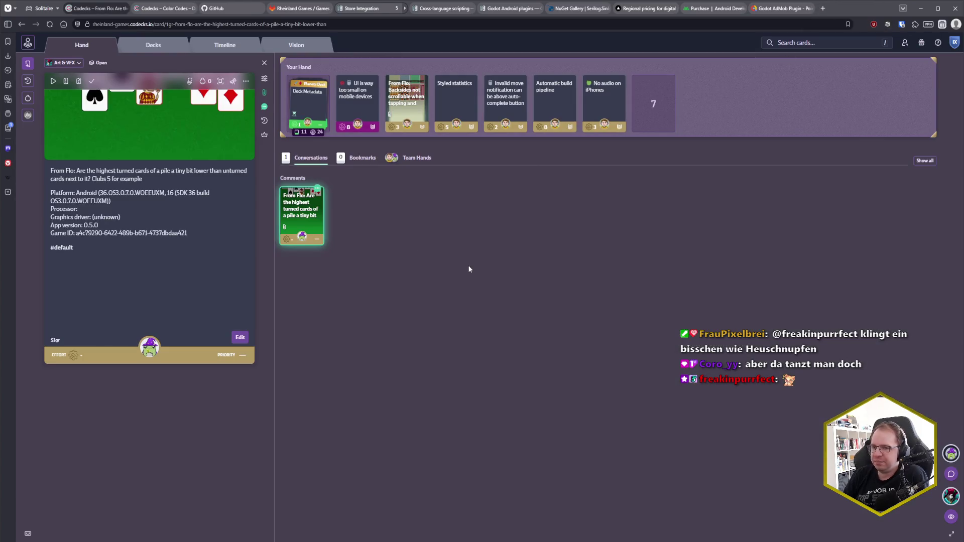